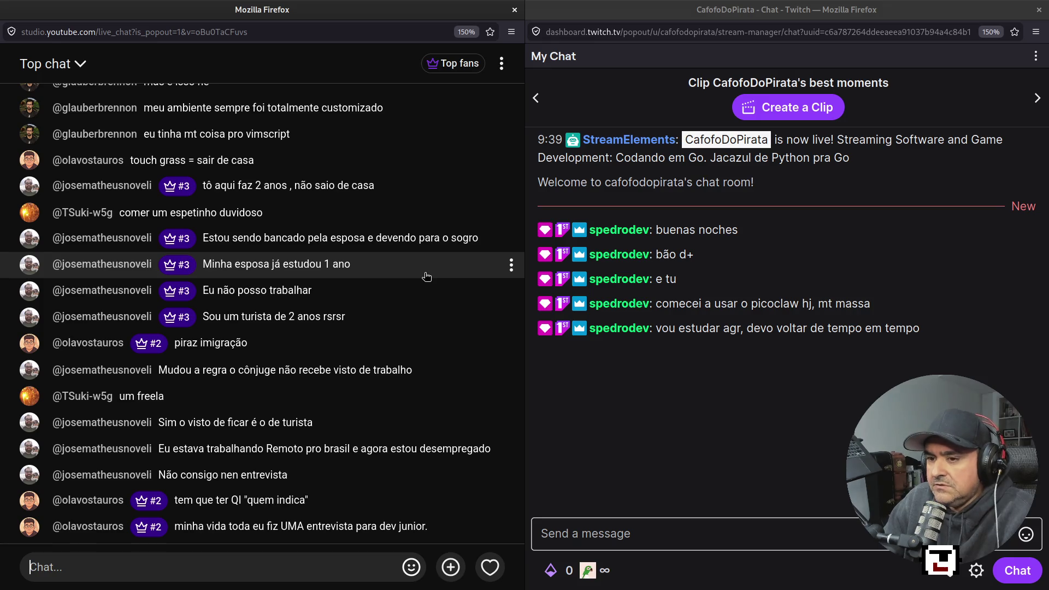
Step: Back in the editor, review the top of app.go, from the opts *Options field to the go-flags import
key(super+1)
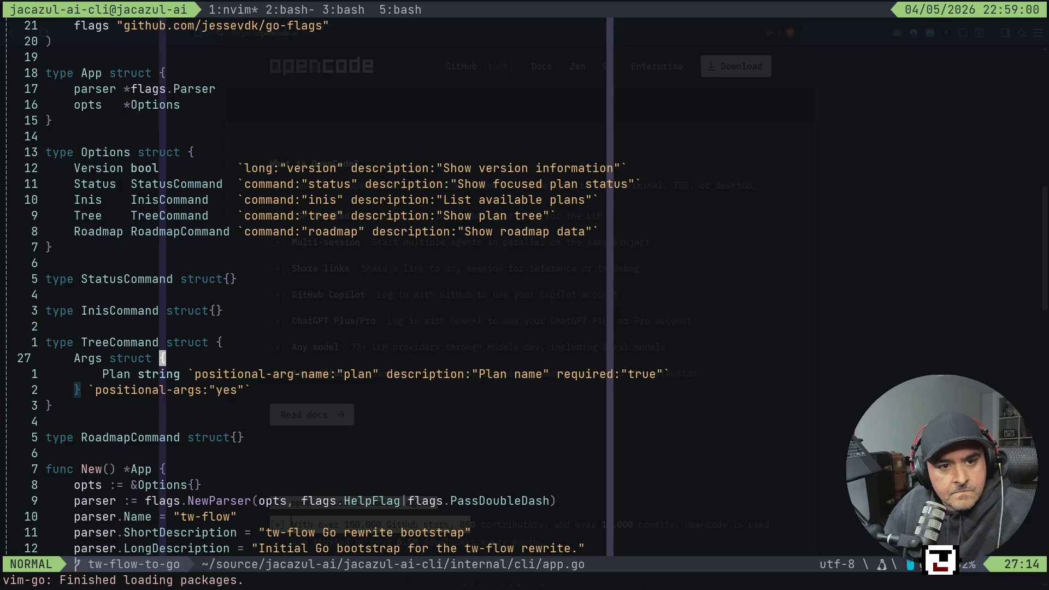
key(j)
key(k)
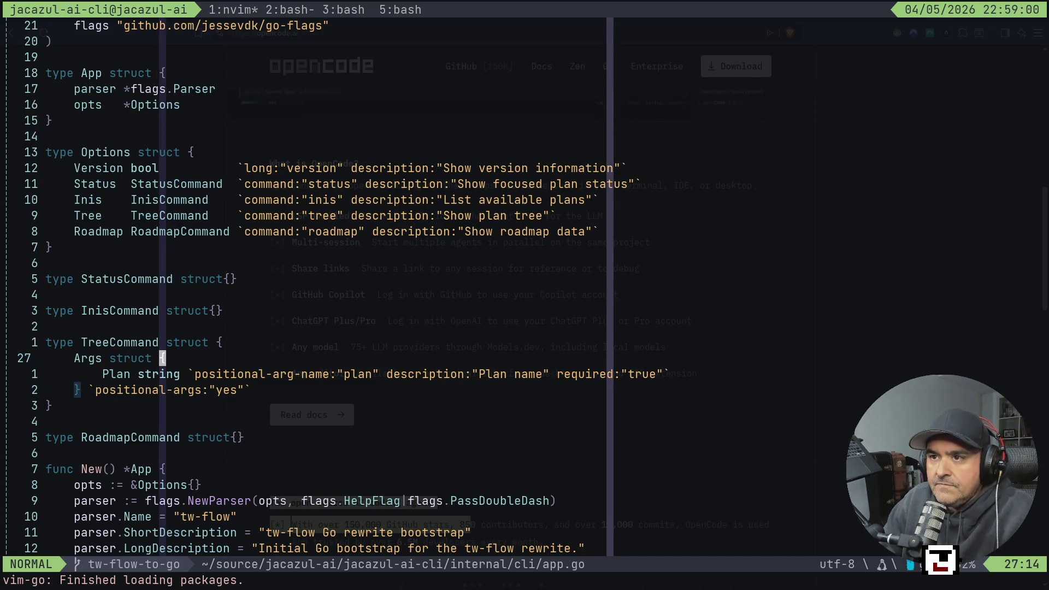
key(braceleft)
key(braceleft)
key(braceleft)
key(j)
key(j)
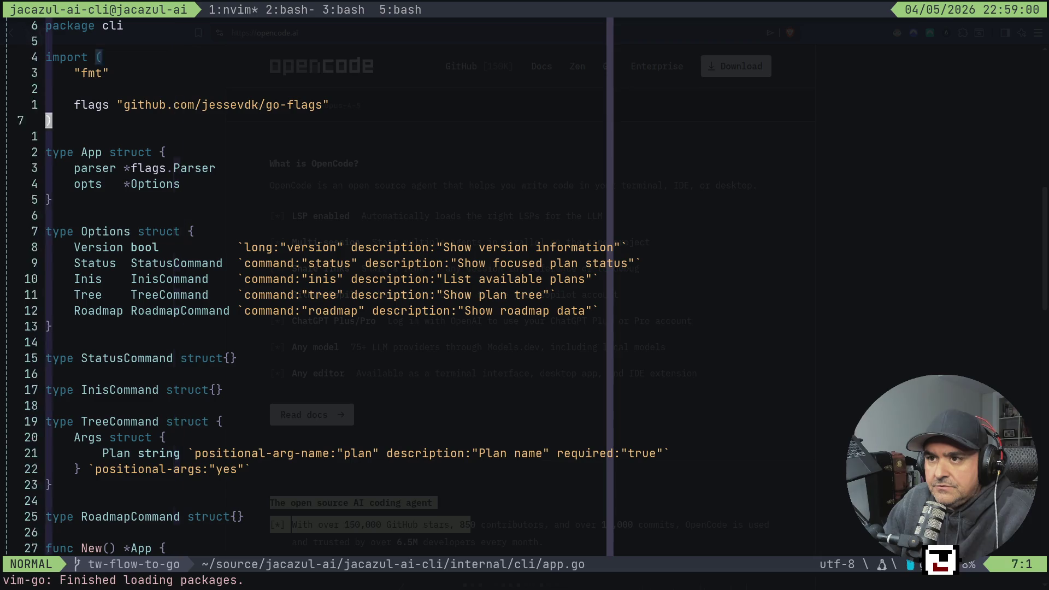
key(j)
key(j)
key(j)
key(dollar)
key(k)
key(k)
key(k)
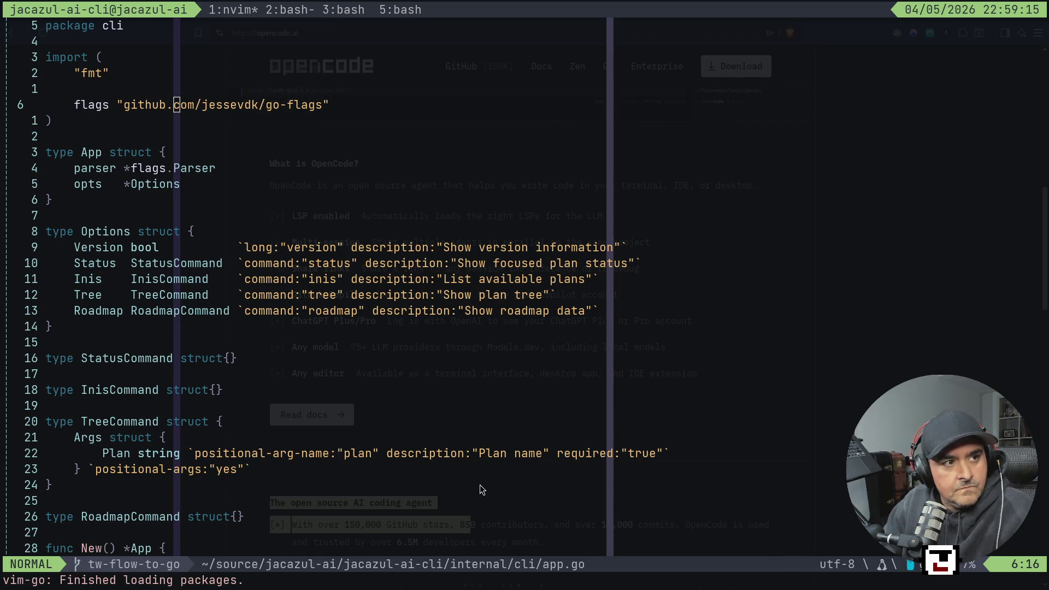
Step: Start a message in YouTube live chat, then return to app.go in the editor
key(super+2)
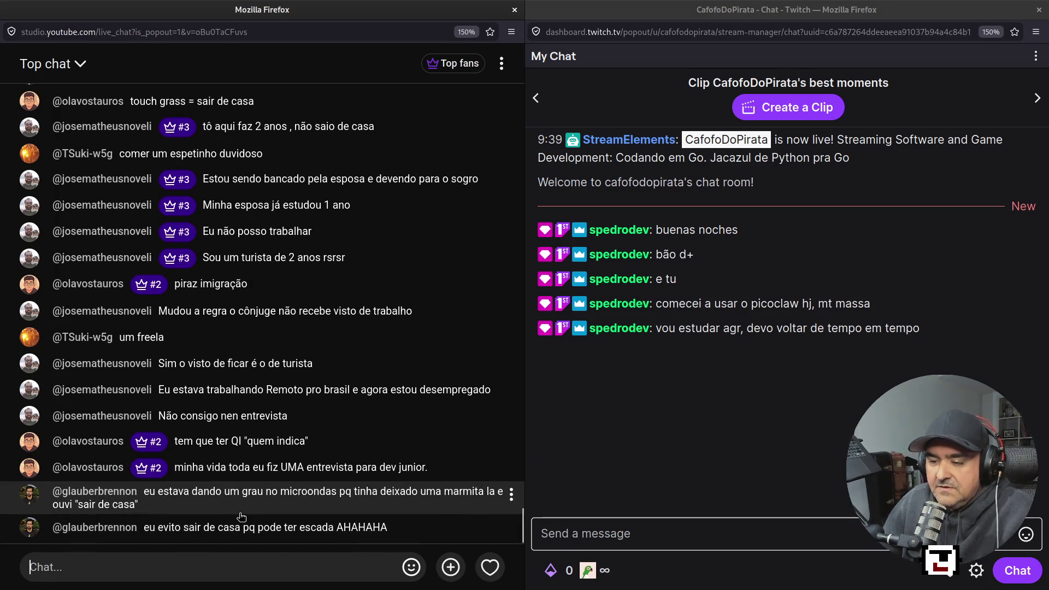
click(141, 572)
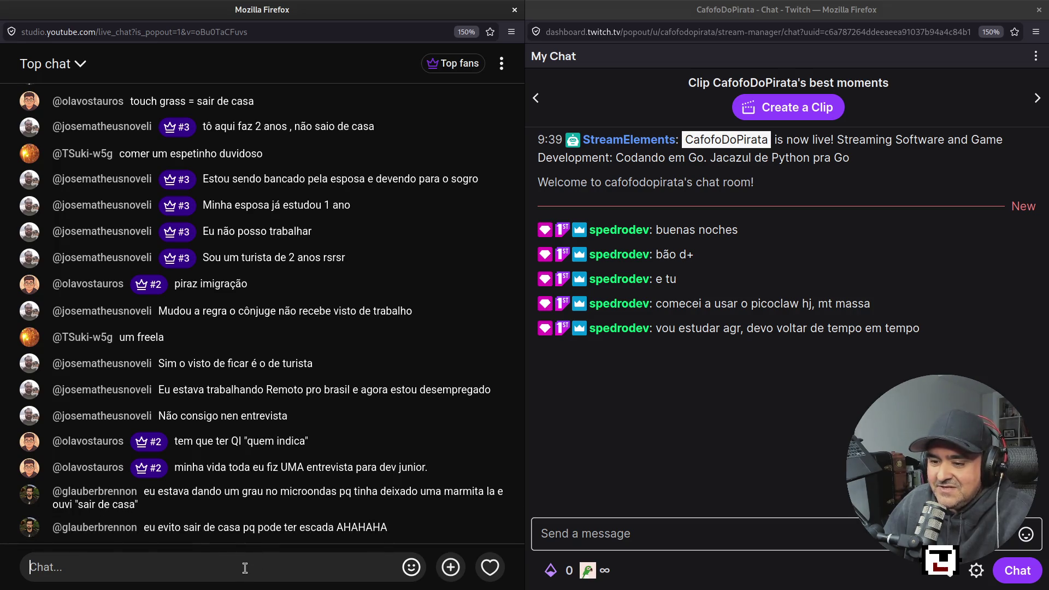
key(super+1)
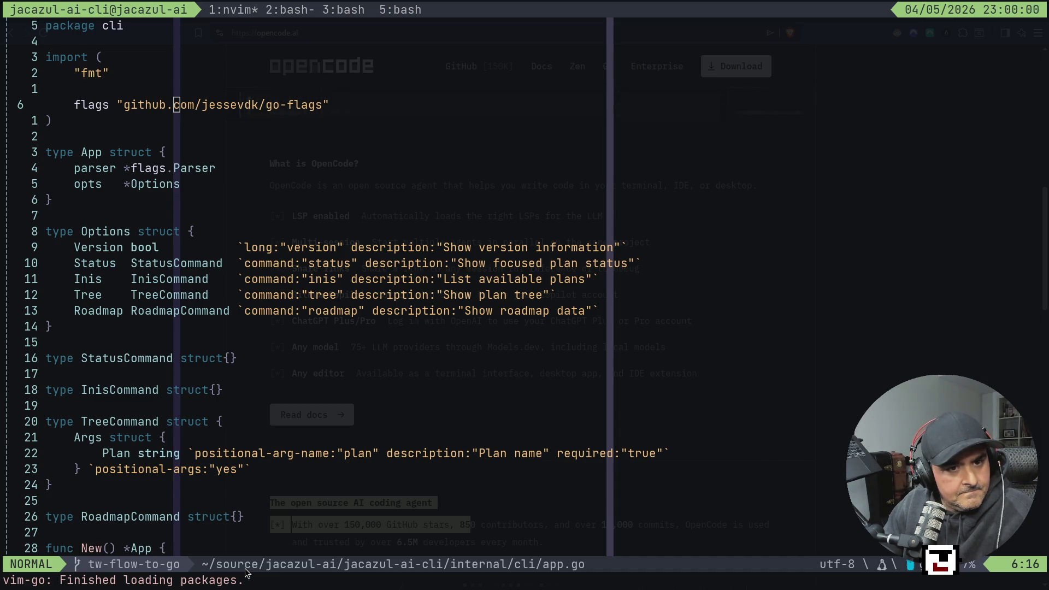
key(super+2)
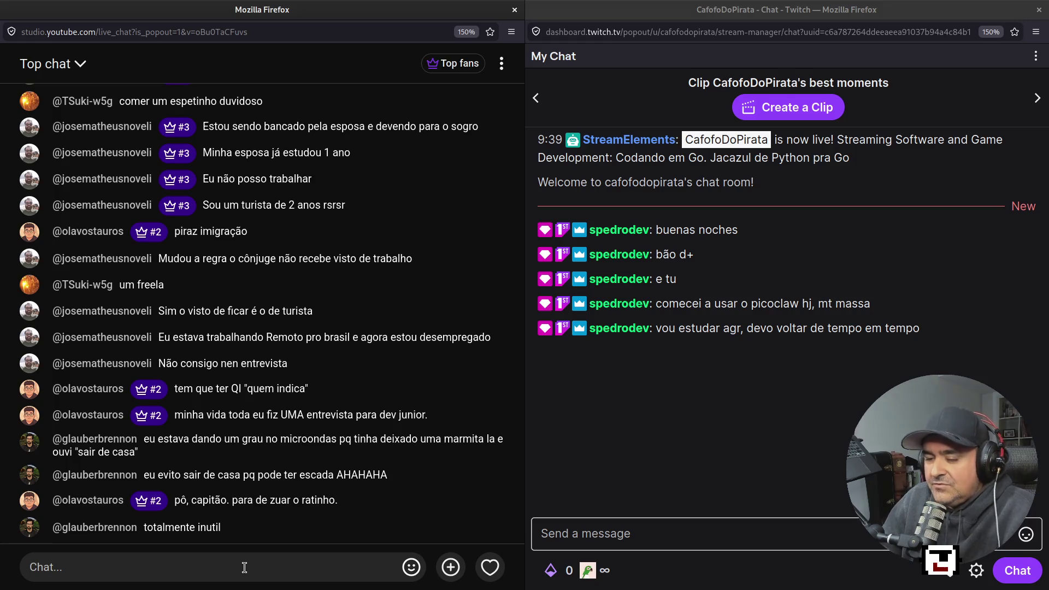
key(super+1)
key(super+2)
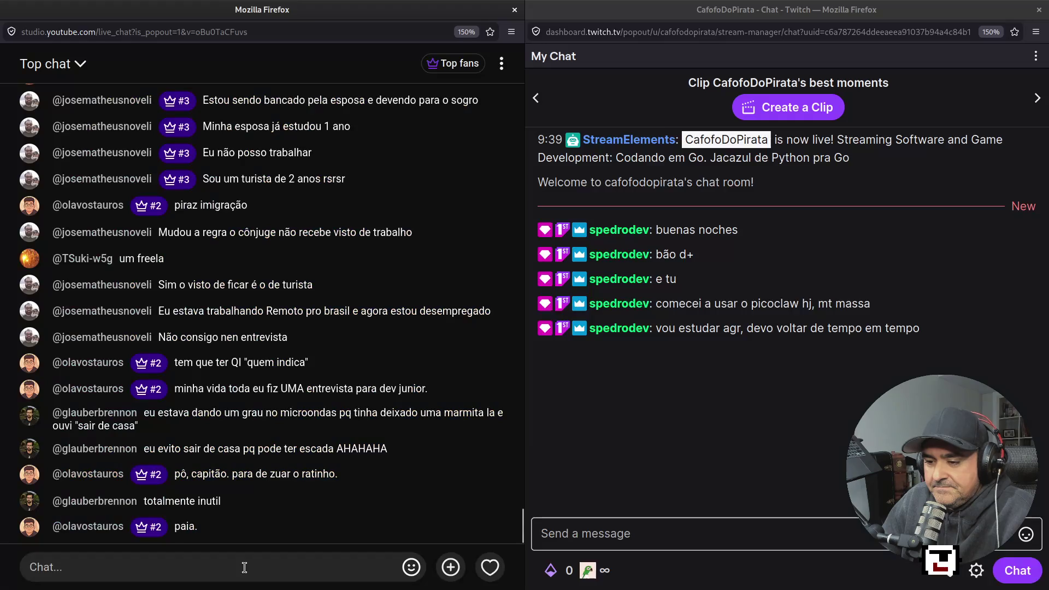
key(super+1)
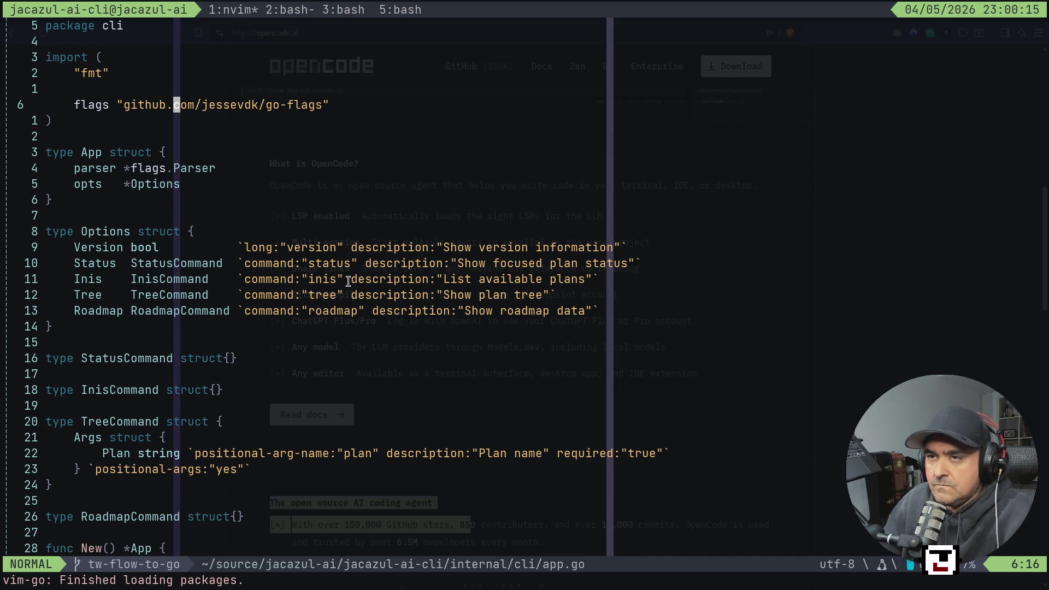
Step: Switch to the cryptozoid tmux session to show its main.go
key(ctrl+b)
key(s)
key(Down)
key(Return)
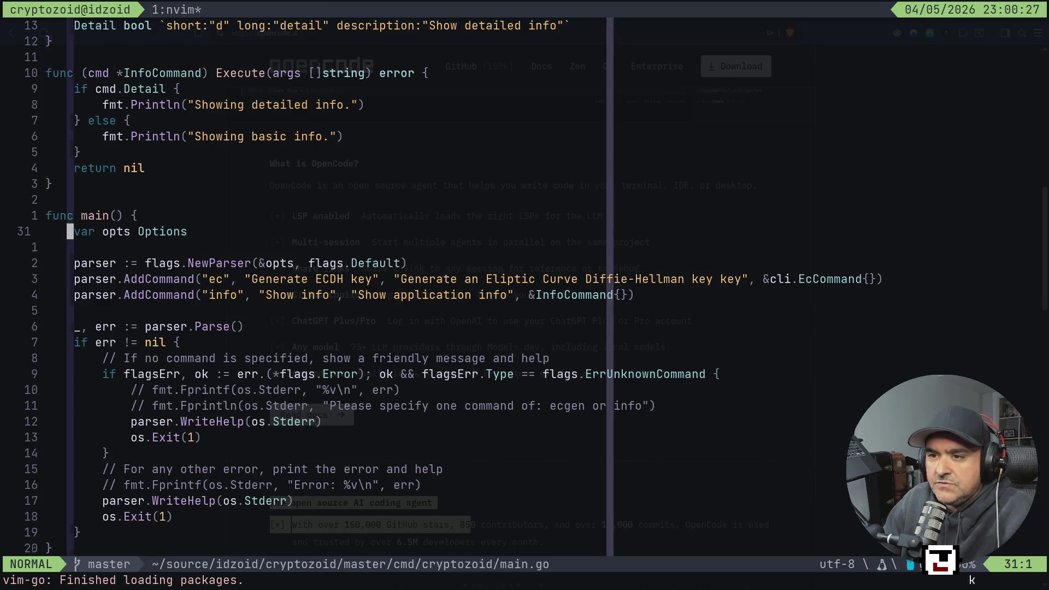
Step: Read cryptozoid's main.go top to bottom, checking the Detail flag and else block
key(g)
key(g)
key(j)
key(j)
key(j)
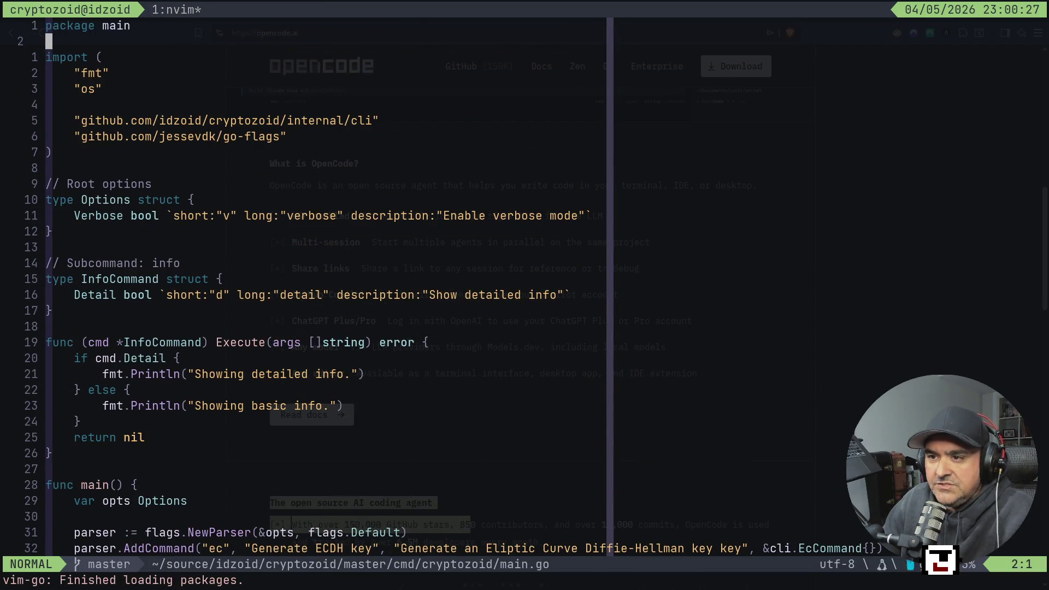
key(k)
key(k)
key(k)
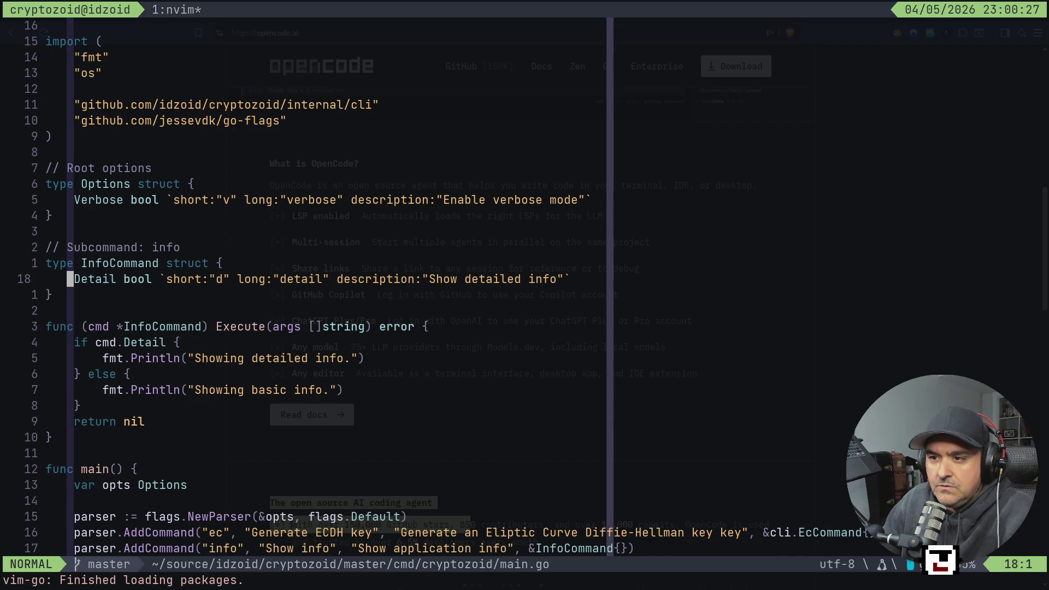
key(j)
key(j)
key(j)
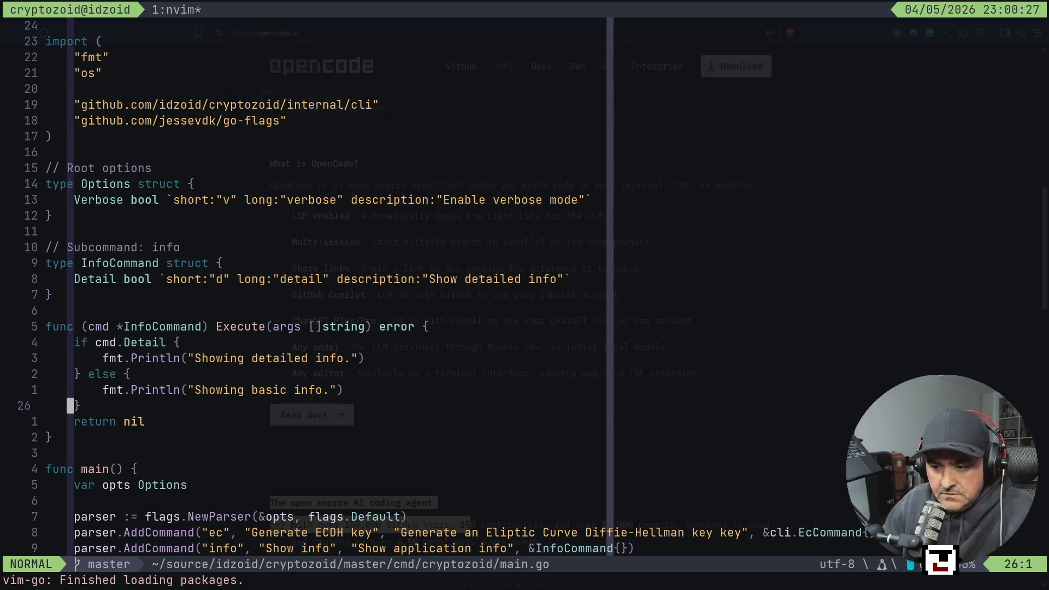
key(j)
key(j)
key(j)
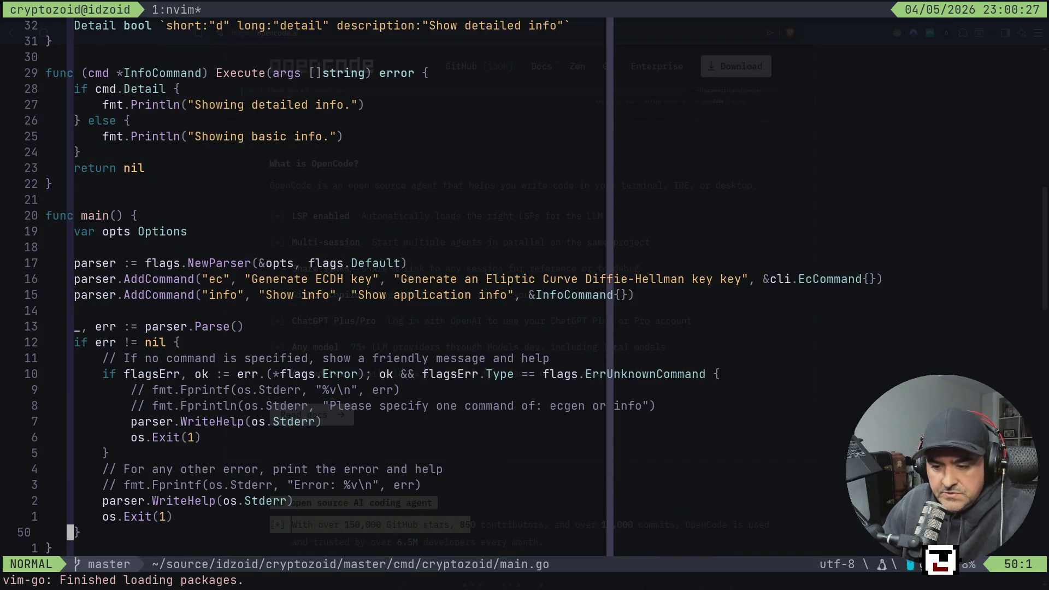
key(k)
key(k)
key(k)
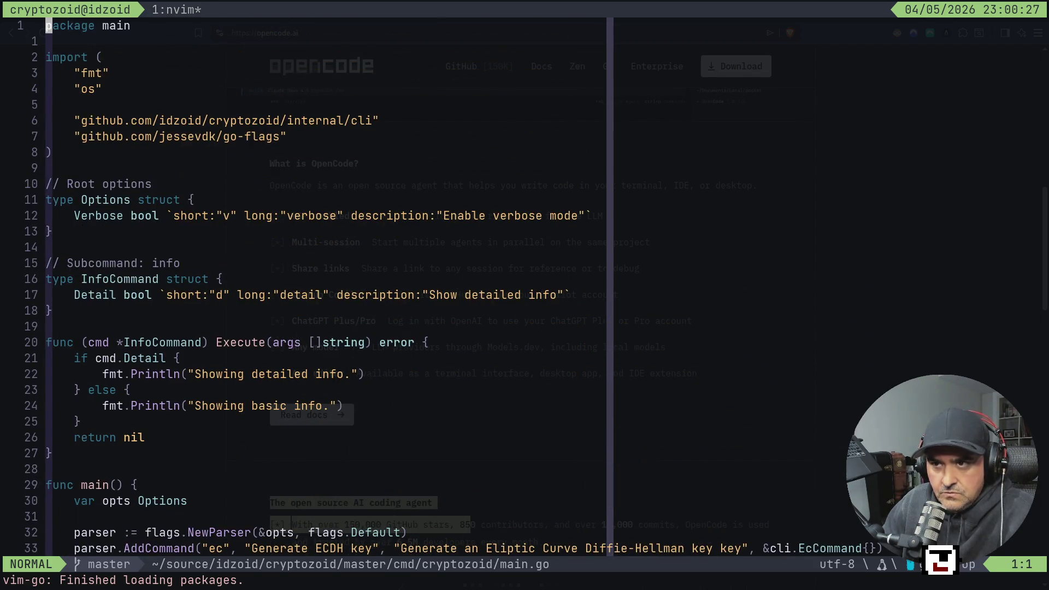
key(ctrl+b)
Step: Return to the tw-flow session's app.go and search it for 'Execute'
key(s)
key(Up)
key(Return)
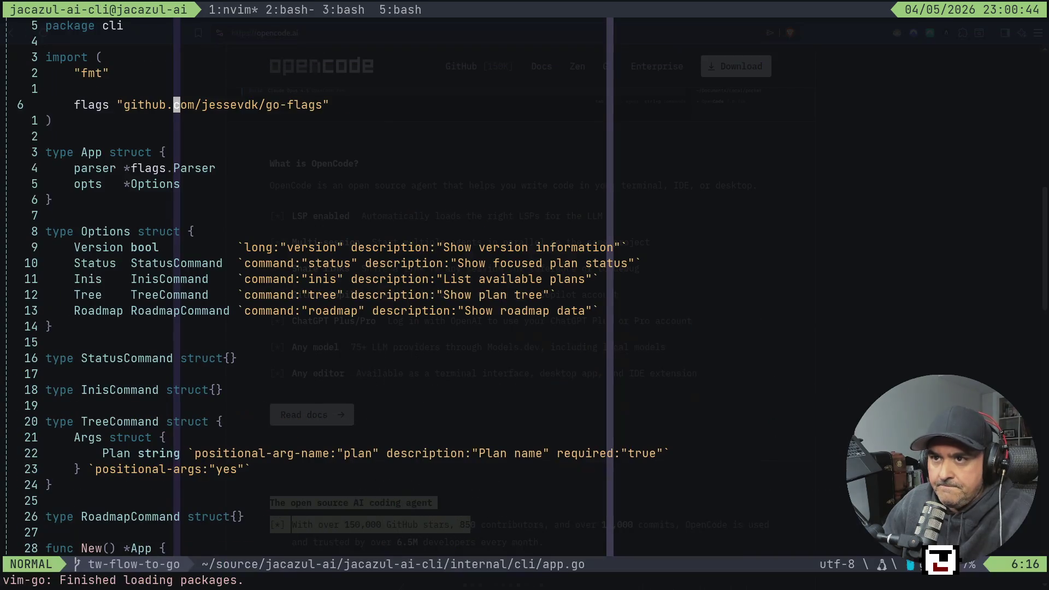
key(j)
key(j)
key(j)
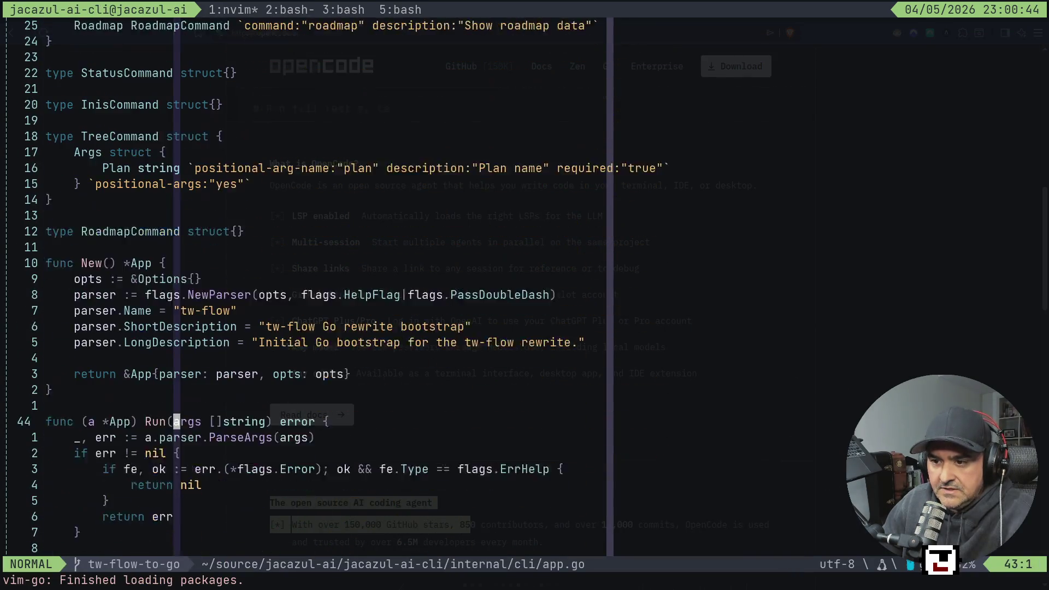
text(j/D)
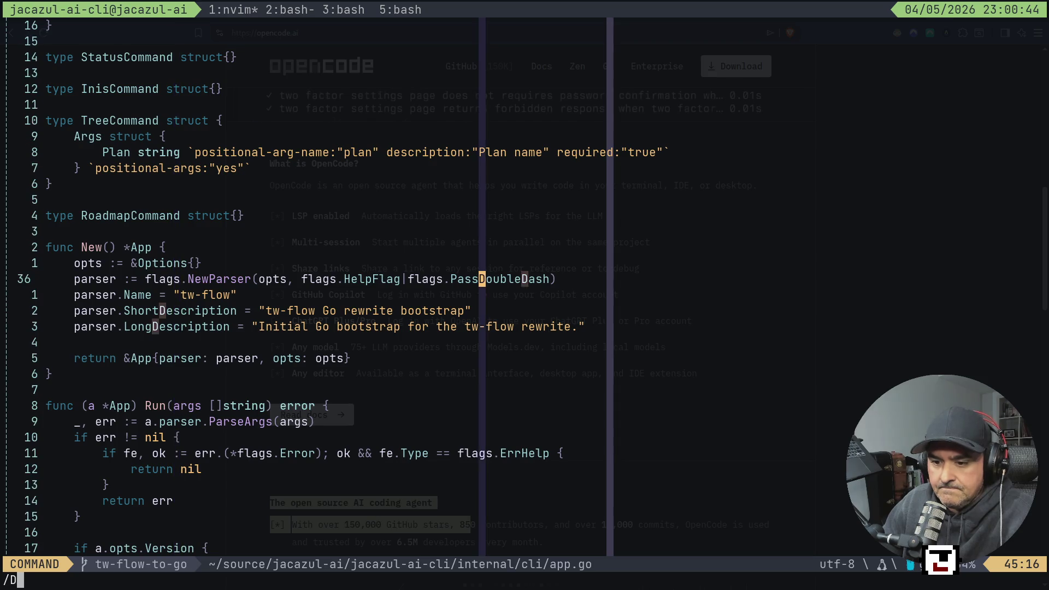
key(BackSpace)
text(Execut)
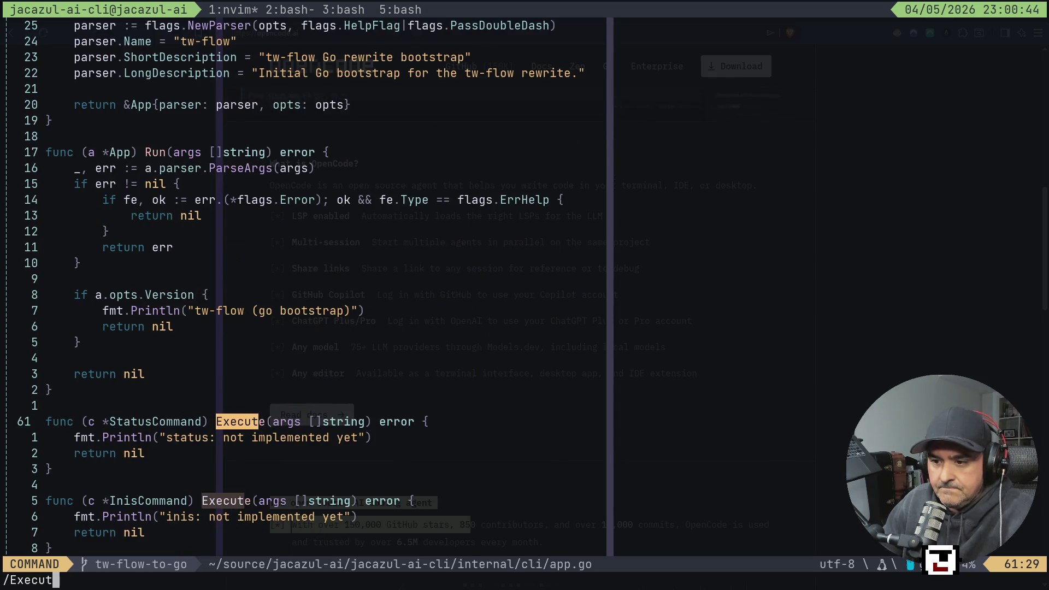
text(e)
key(Return)
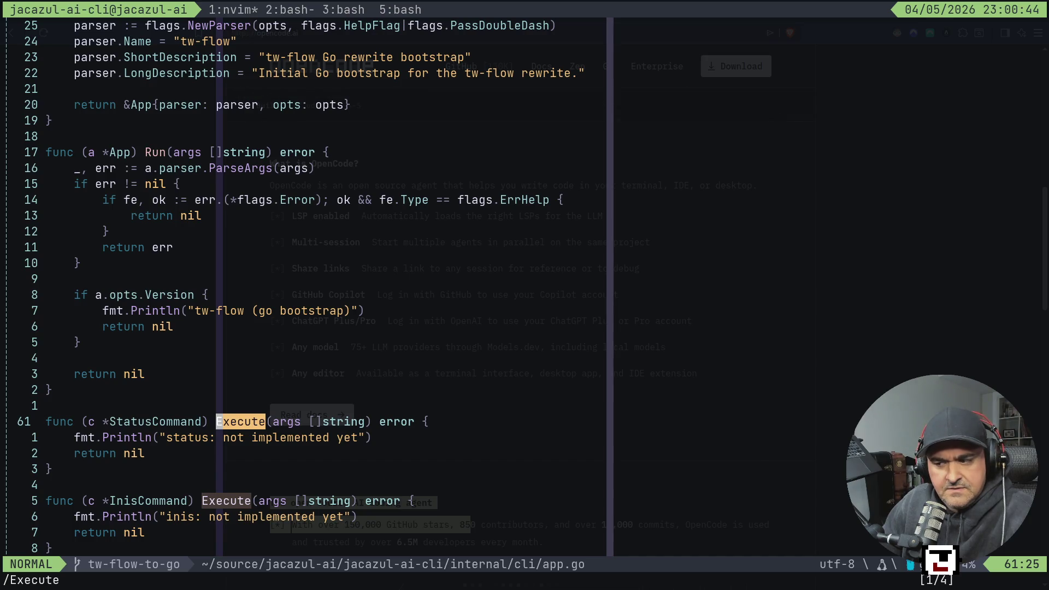
Step: Step through the status, inis, tree and roadmap Execute methods, ending at TreeCommand's Plan argument
key(n)
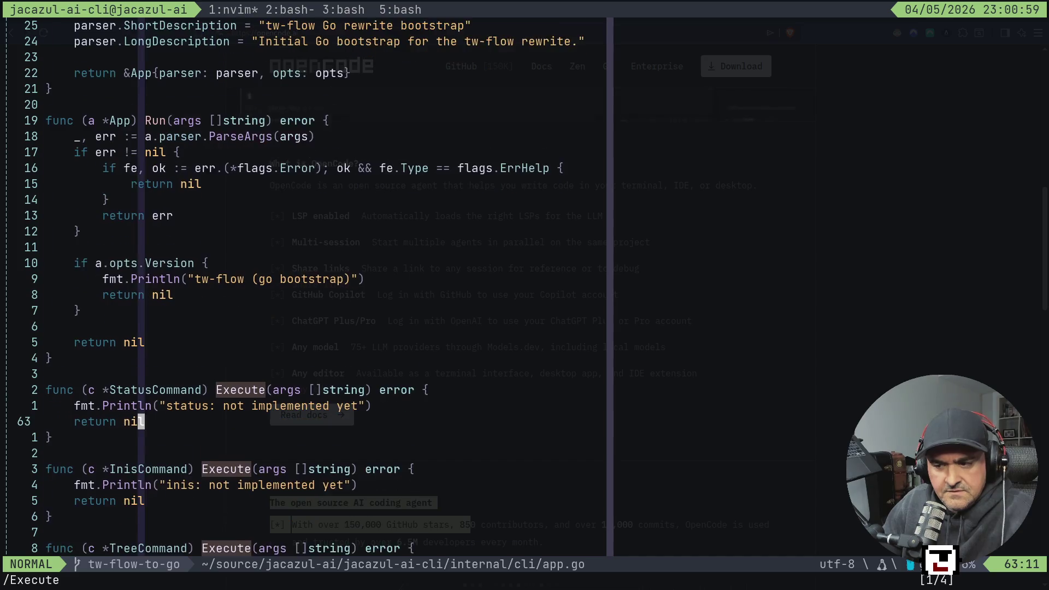
key(j)
key(j)
key(j)
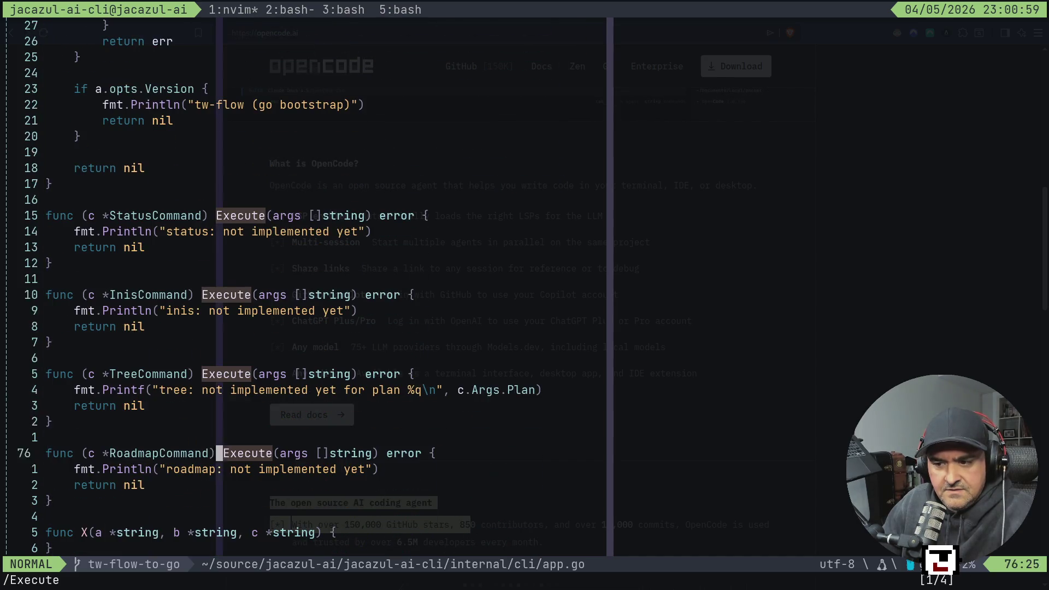
key(k)
key(braceleft)
key(braceleft)
key(braceleft)
key(braceleft)
key(braceleft)
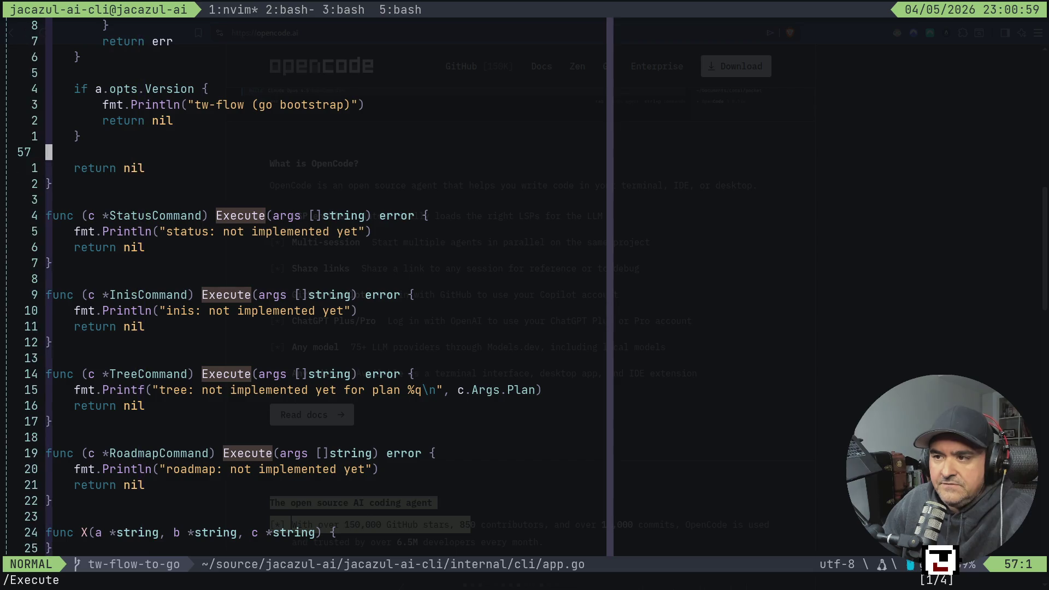
key(braceright)
key(j)
key(j)
key(j)
key(braceright)
key(braceright)
key(braceright)
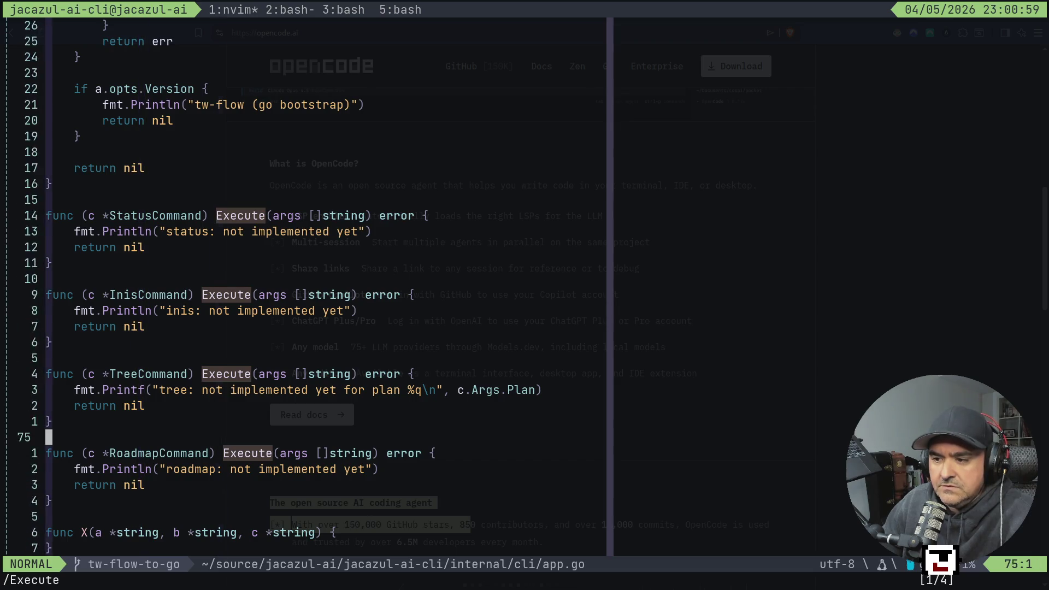
key(braceright)
key(braceright)
key(k)
key(k)
key(k)
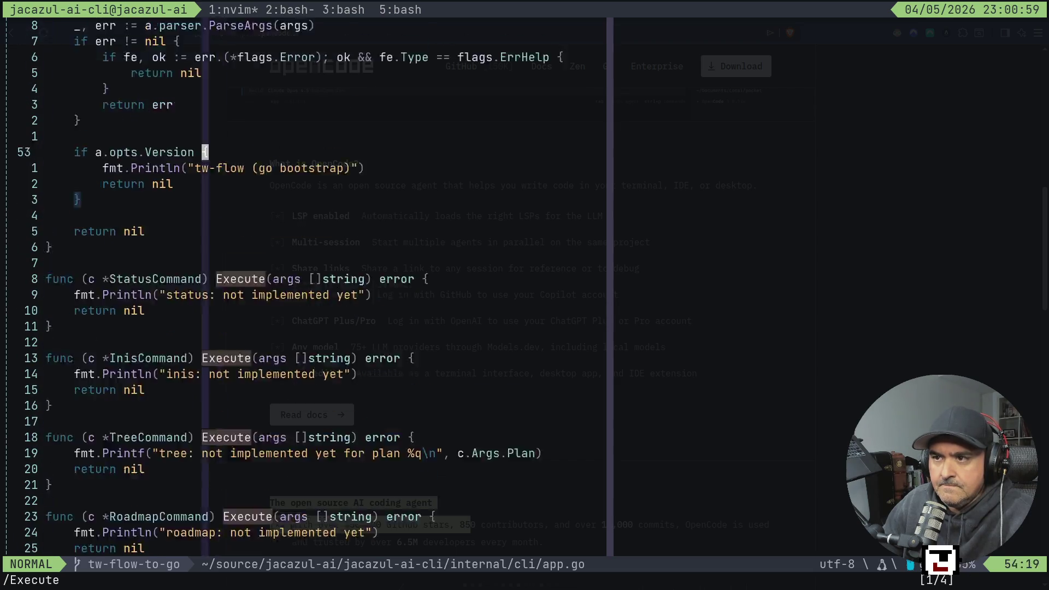
key(k)
key(k)
key(k)
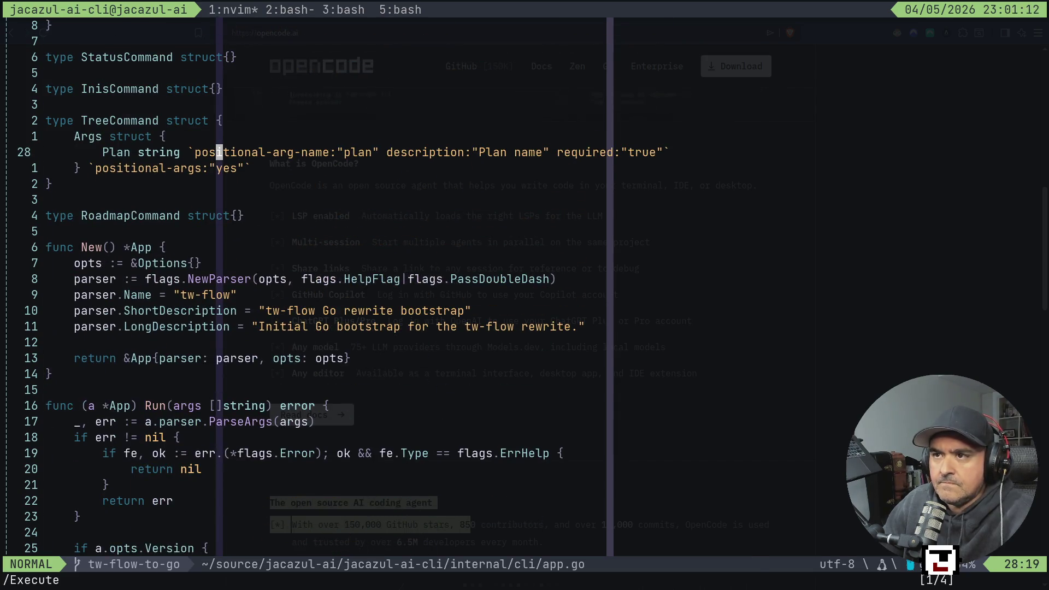
key(ctrl+b)
Step: In the cryptozoid session, read main's error handling down to the final WriteHelp call
key(s)
key(2)
key(j)
key(j)
key(j)
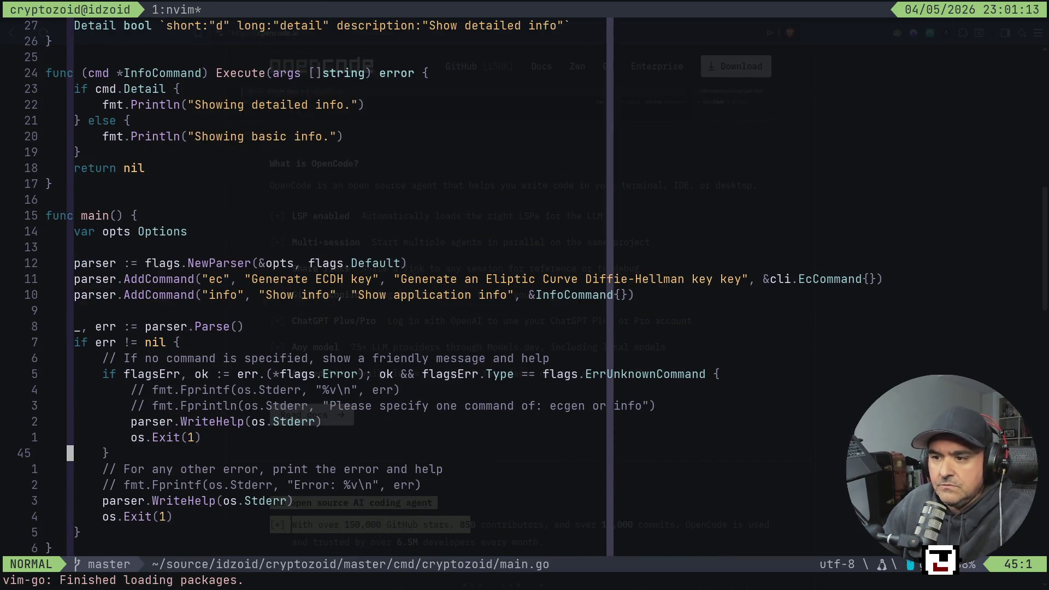
key(j)
key(j)
key(j)
key(k)
key(k)
key(k)
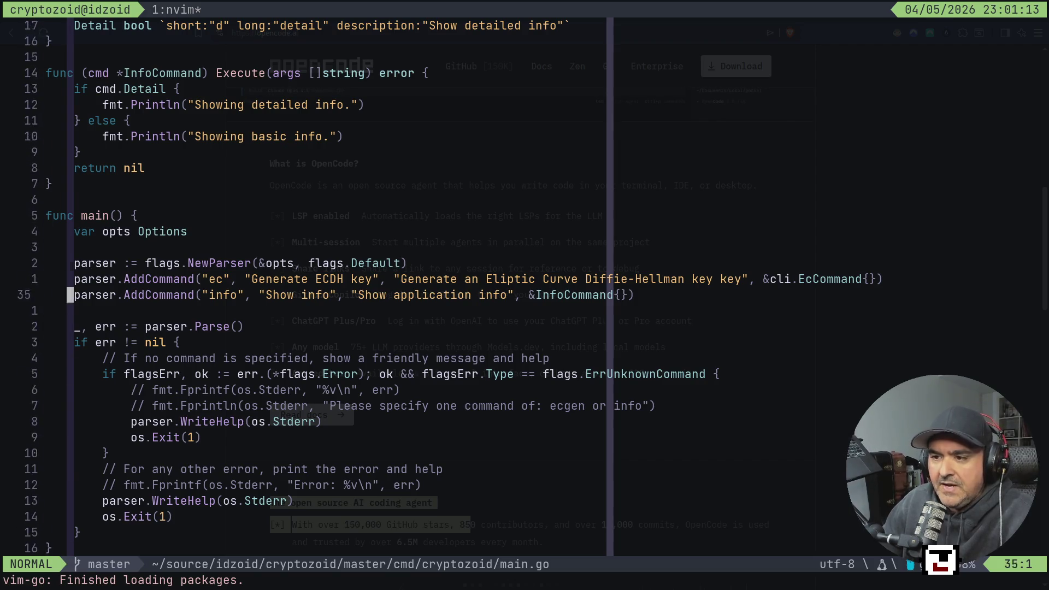
key(j)
key(j)
key(j)
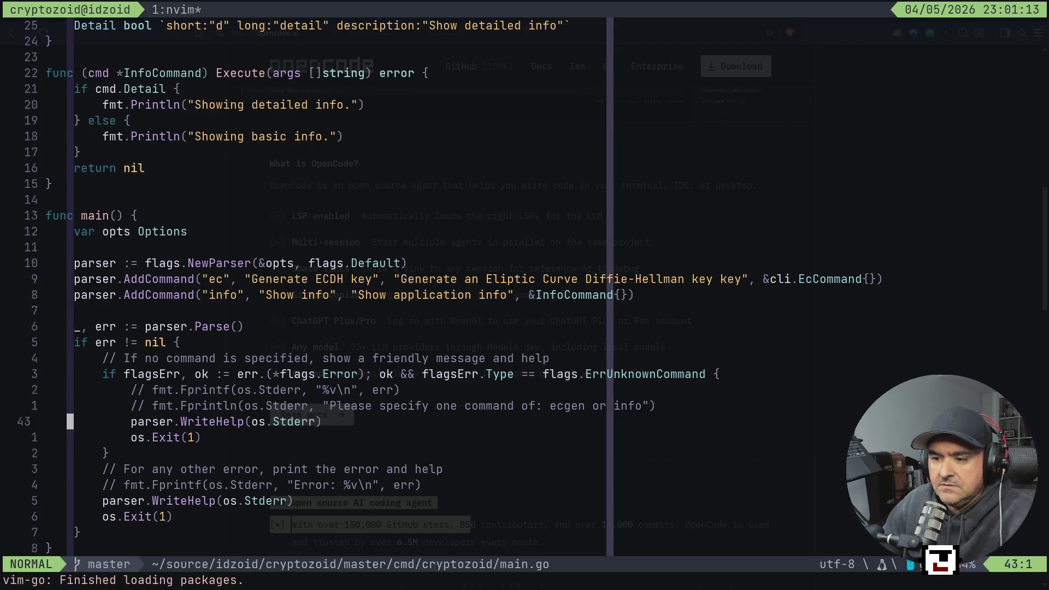
key(l)
key(l)
key(l)
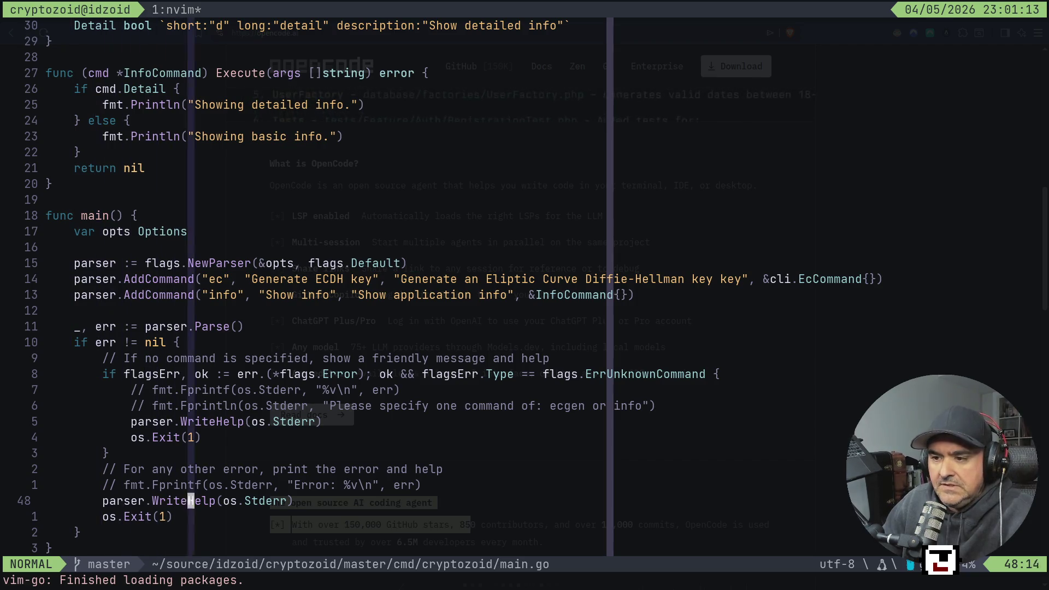
key(h)
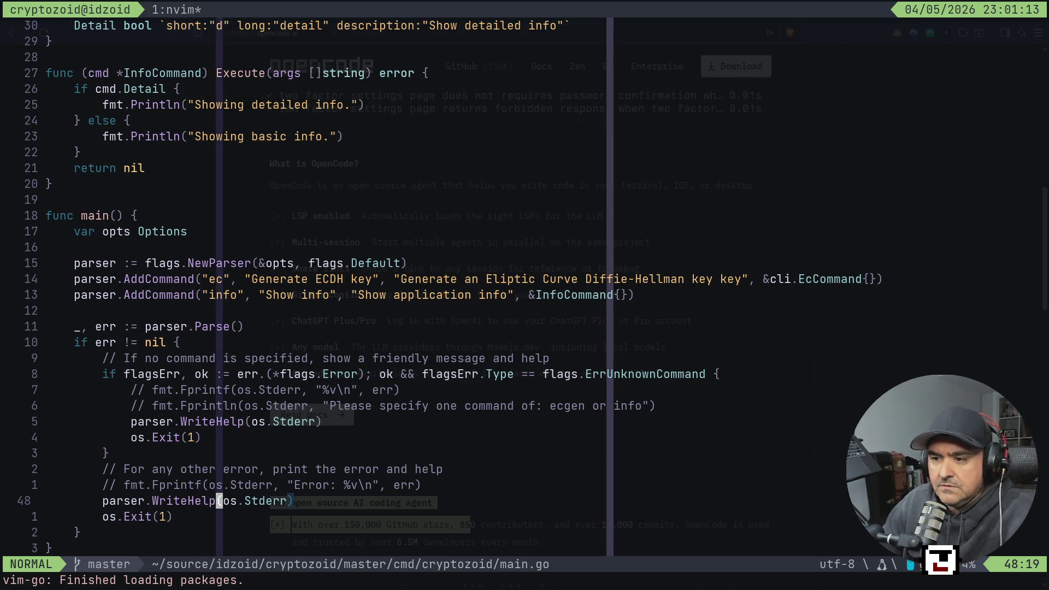
key(j)
key(j)
key(j)
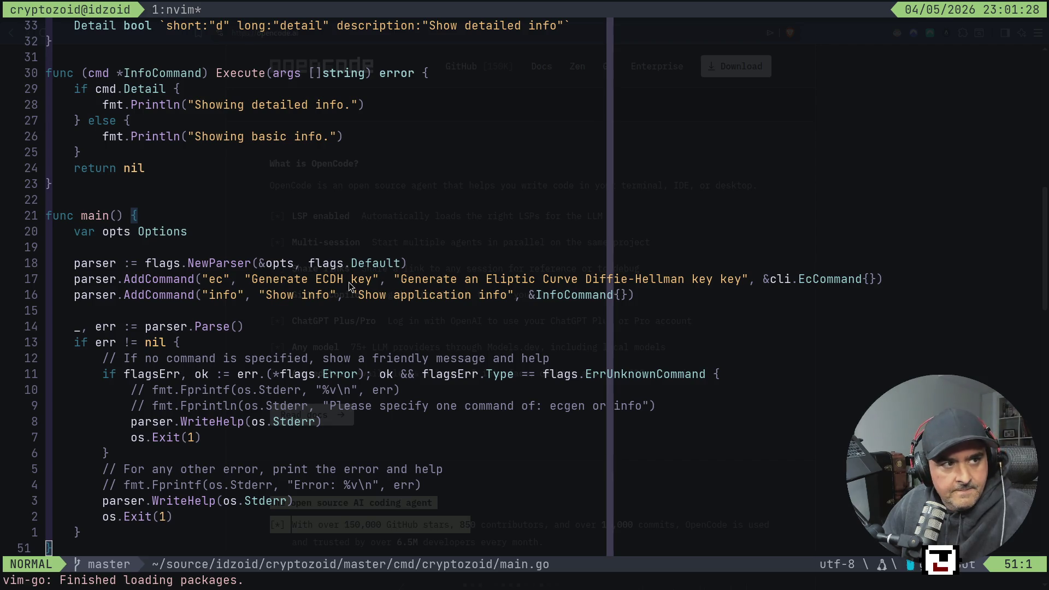
Step: Jump to the newest YouTube chat messages, then return to main.go
key(super+2)
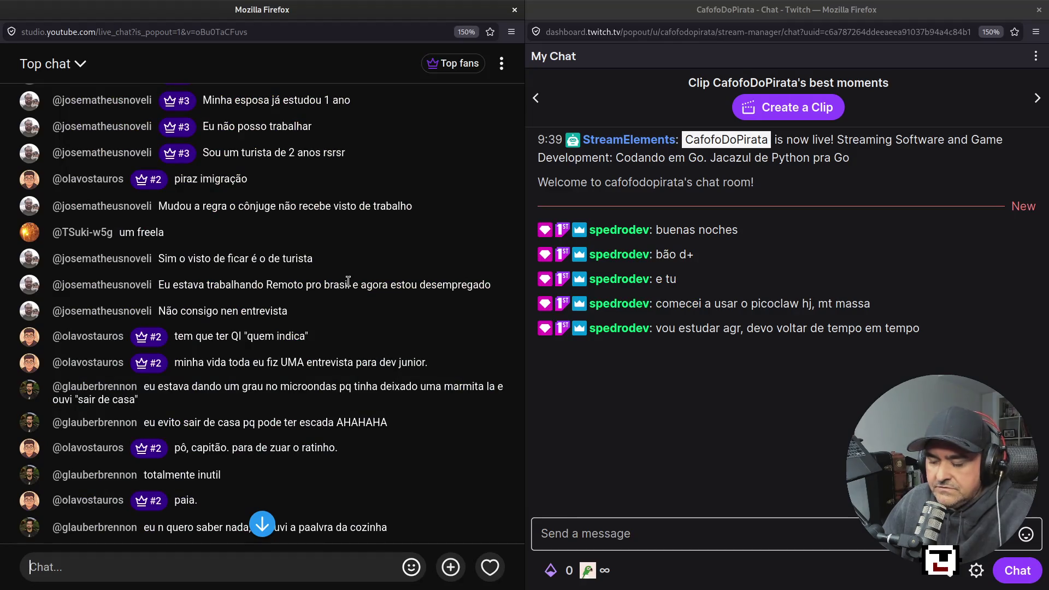
click(263, 523)
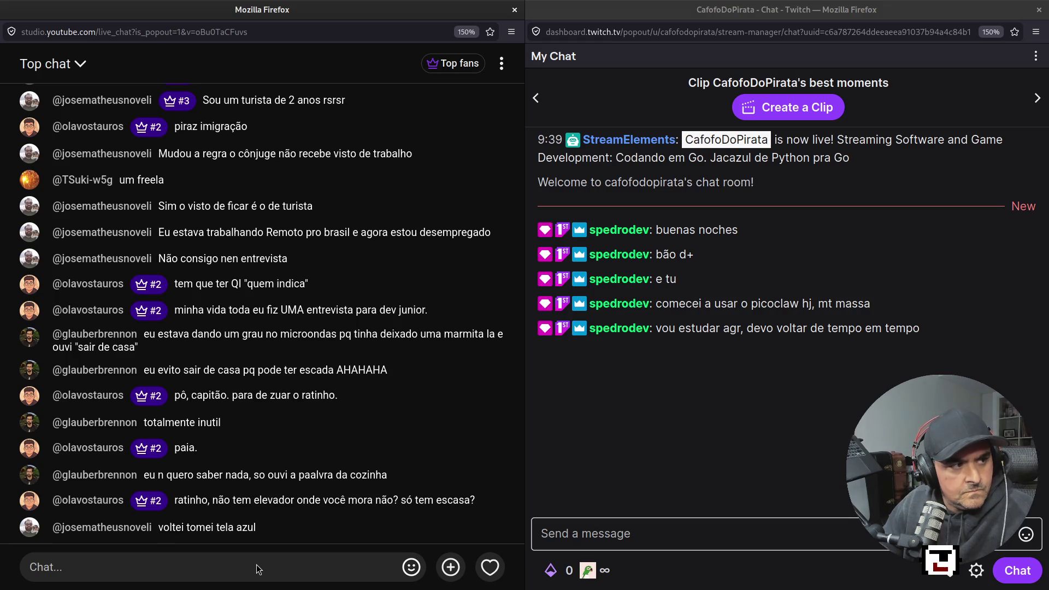
key(super+1)
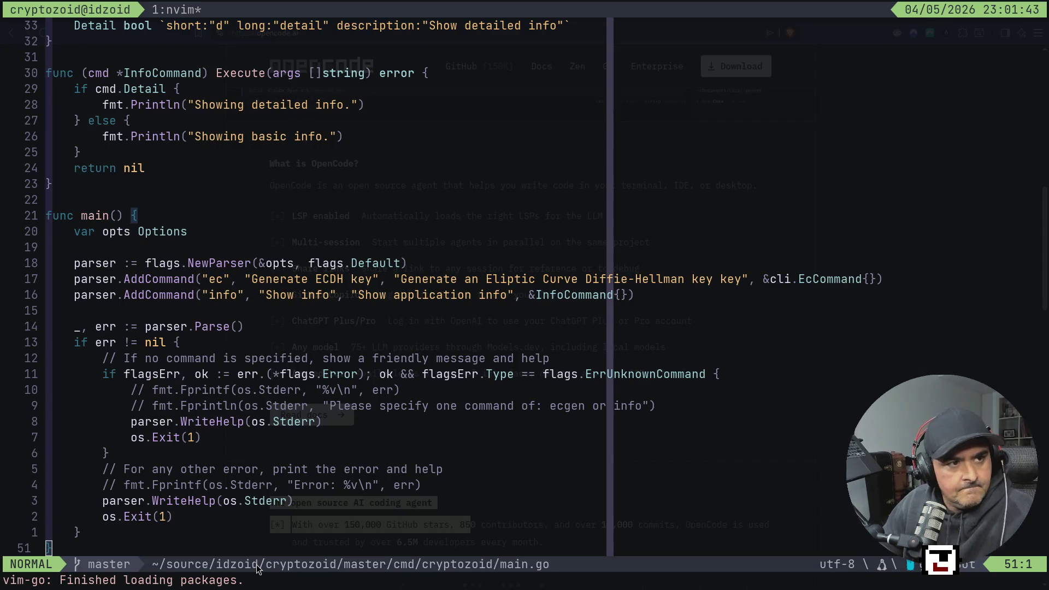
key(super+2)
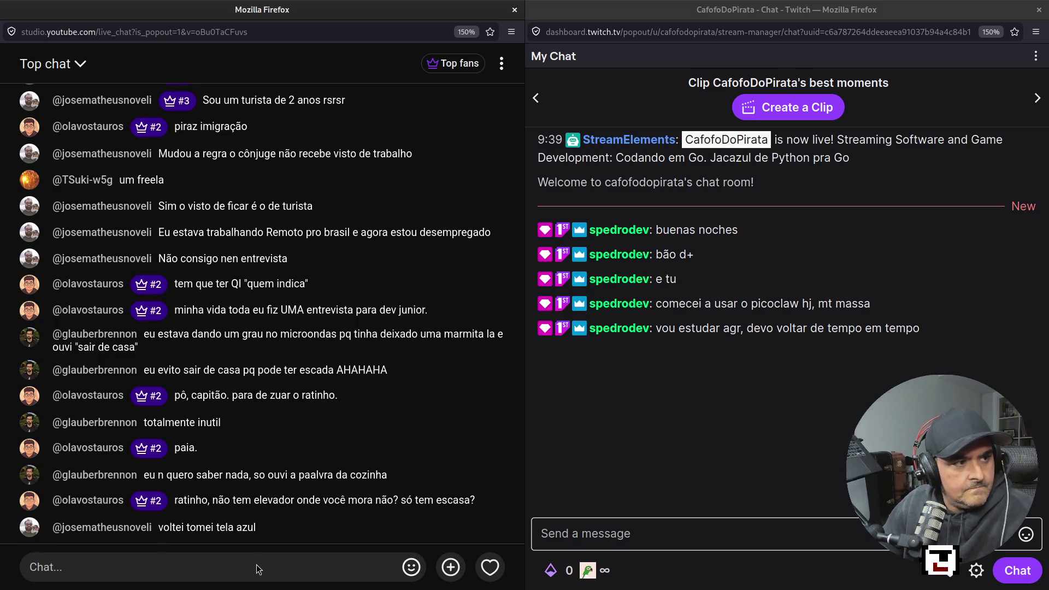
key(super+1)
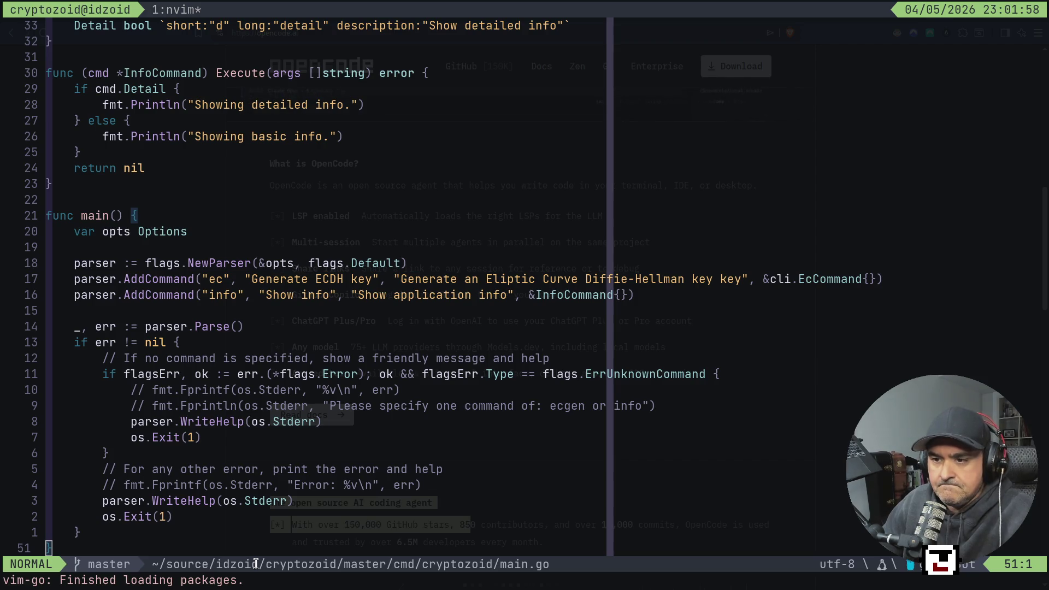
Step: Yank all 51 lines of main.go with a linewise selection from the top
mouse_move(554, 587)
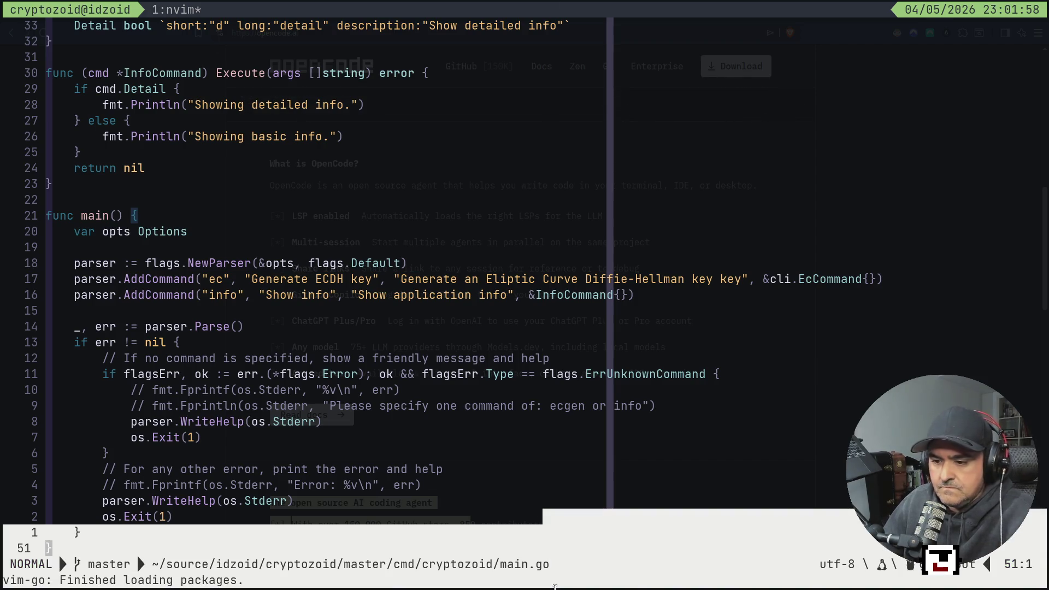
key(ctrl+o)
key(ctrl+o)
key(ctrl+o)
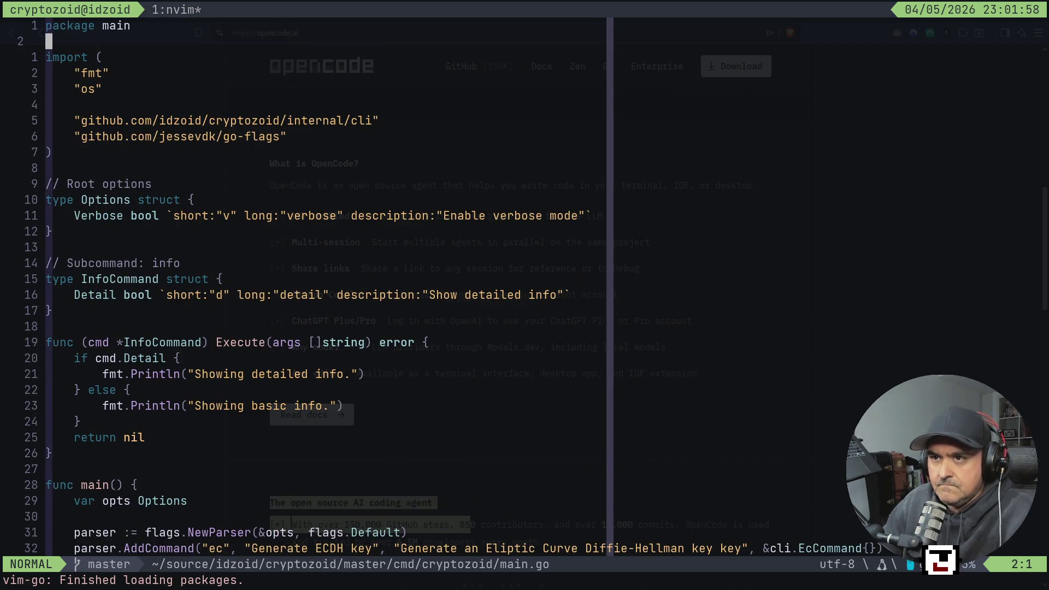
key(v)
key(j)
key(j)
key(j)
key(j)
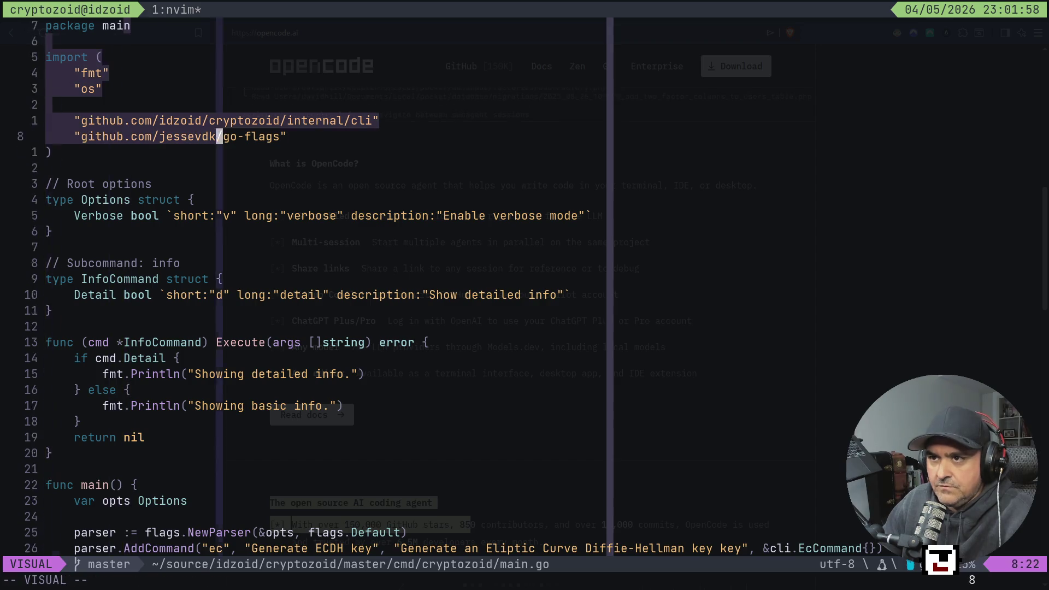
key(Escape)
key(k)
key(k)
key(k)
key(g)
key(g)
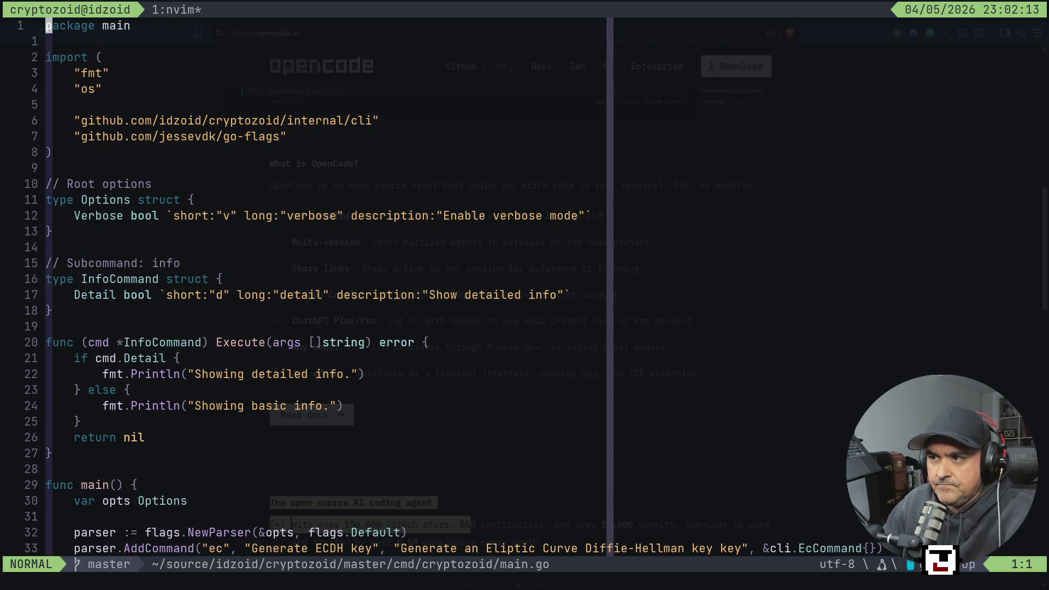
key(V)
key(j)
key(j)
key(j)
key(j)
key(j)
key(j)
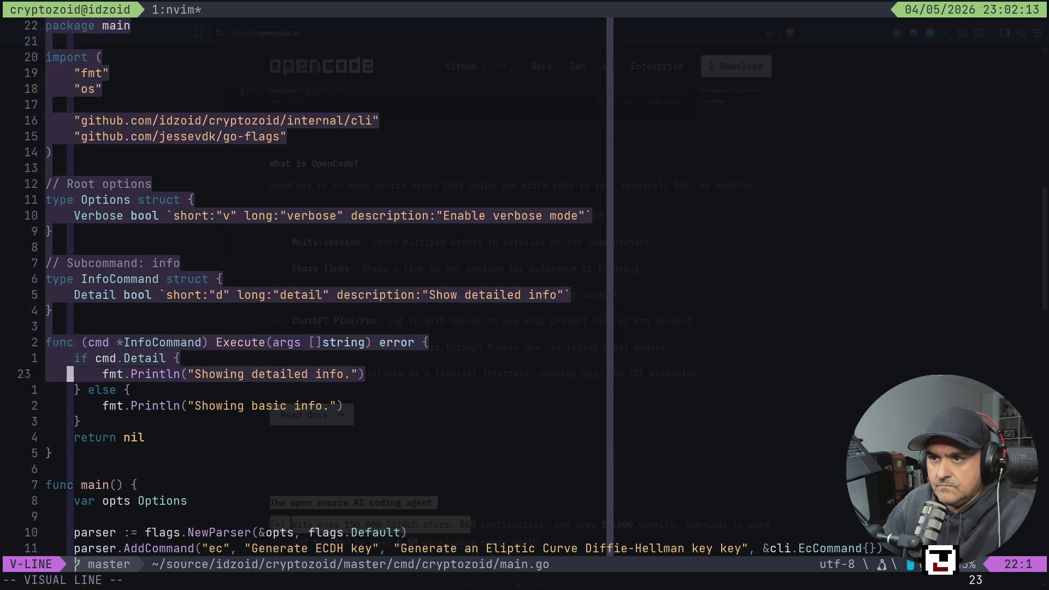
key(y)
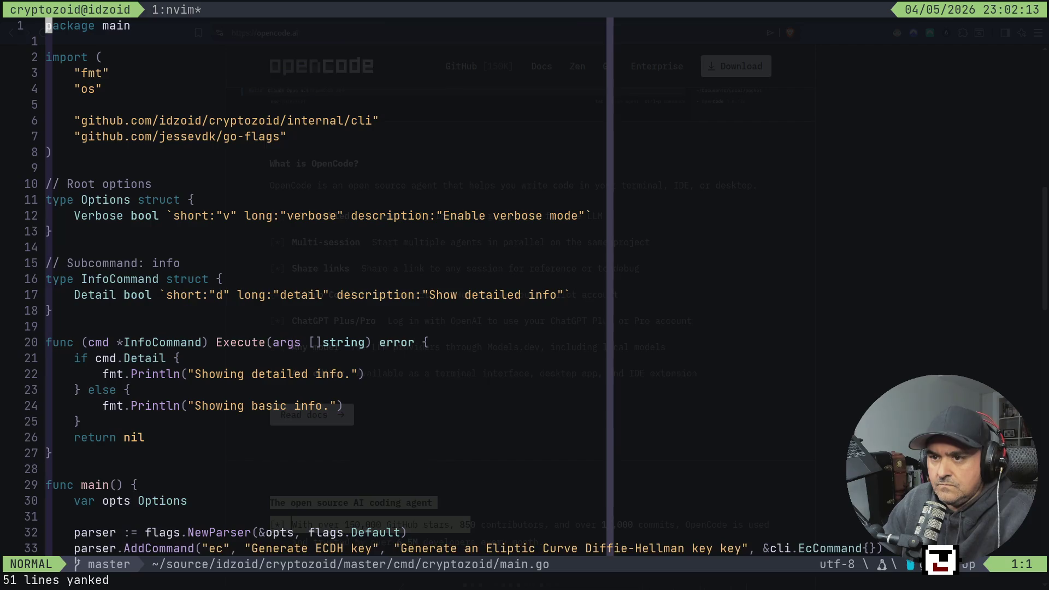
Step: Switch to the jacazul-ai-cli tmux session
key(ctrl+b)
key(s)
key(Up)
key(Return)
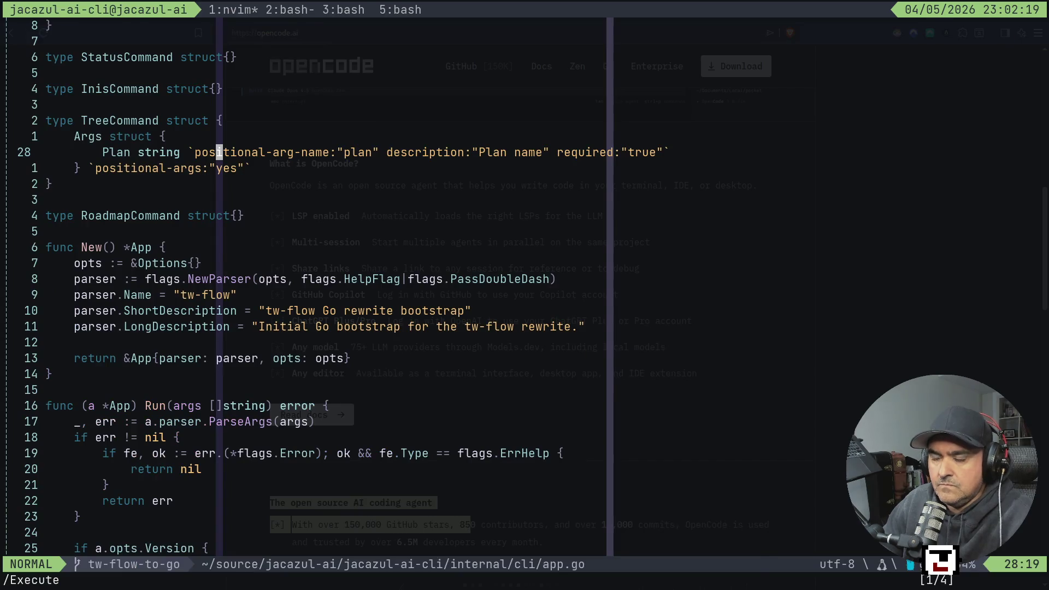
Step: Reopen internal/cli/app.go from the folder listing in the jacazul-ai-cli session
key(ctrl+b)
key(s)
key(Return)
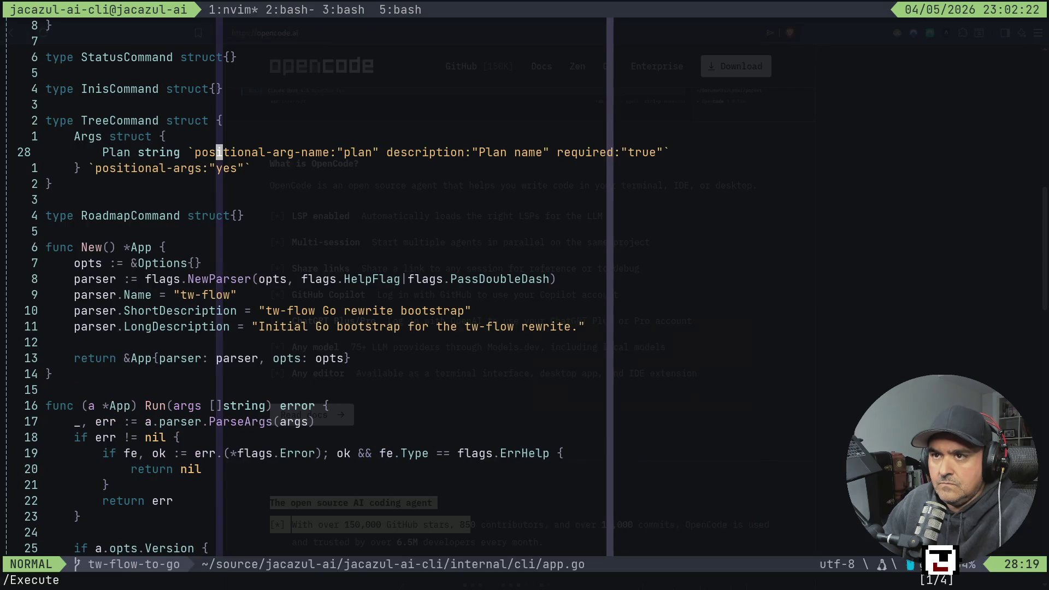
key(-)
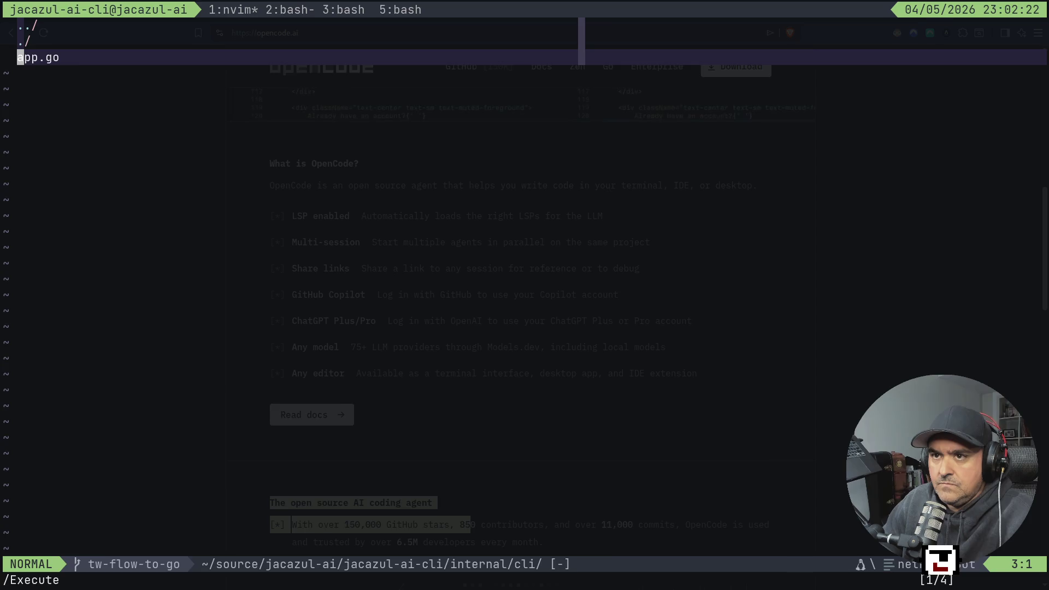
key(Return)
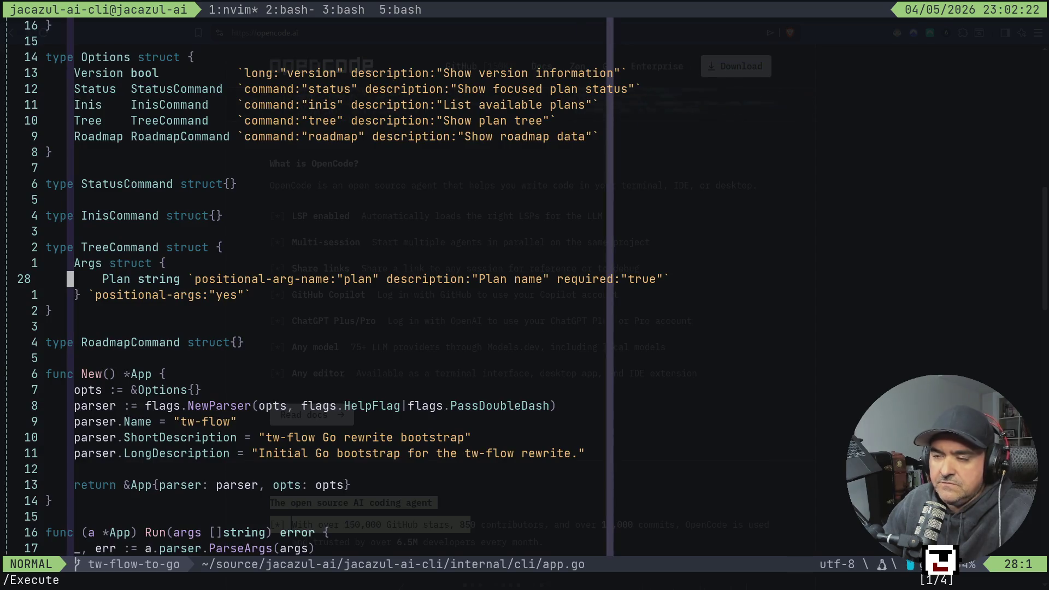
Step: Delete .gitignore from the Harpoon list, leaving only internal/cli/app.go
key(ctrl+e)
key(k)
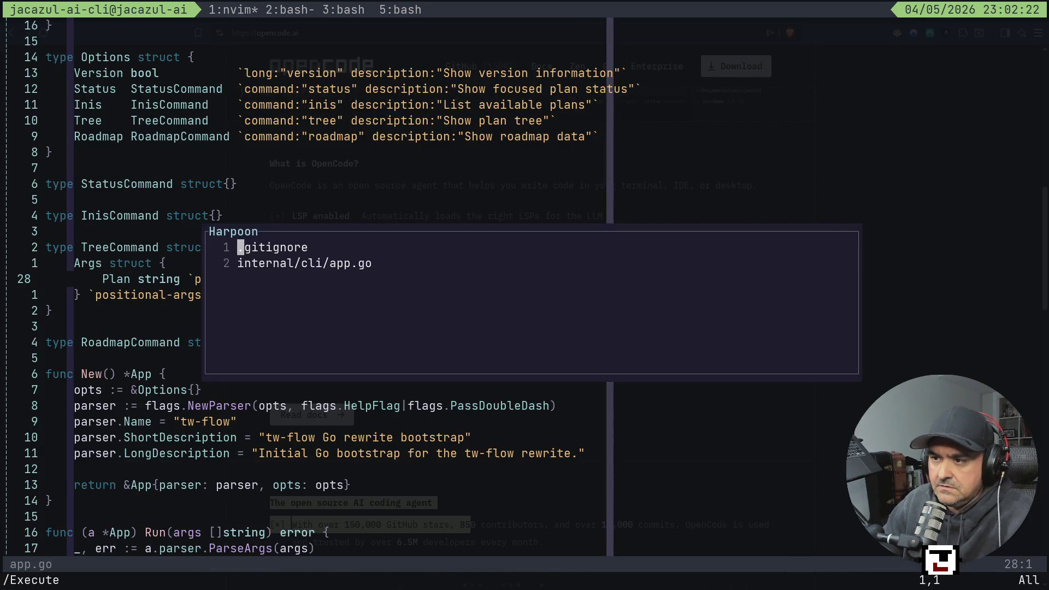
key(j)
key(k)
key(d)
key(d)
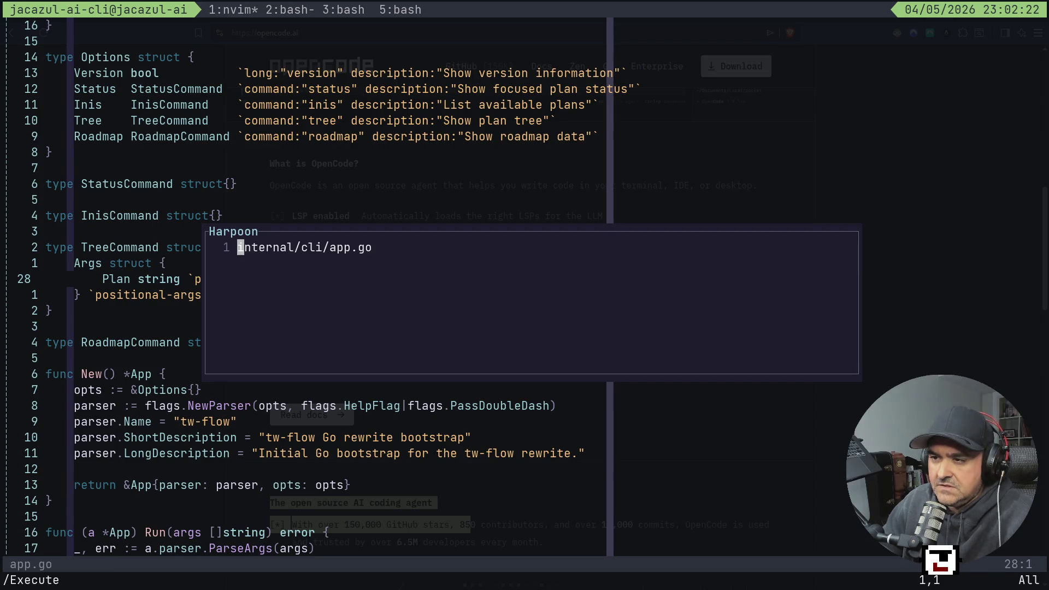
text(:w)
key(Return)
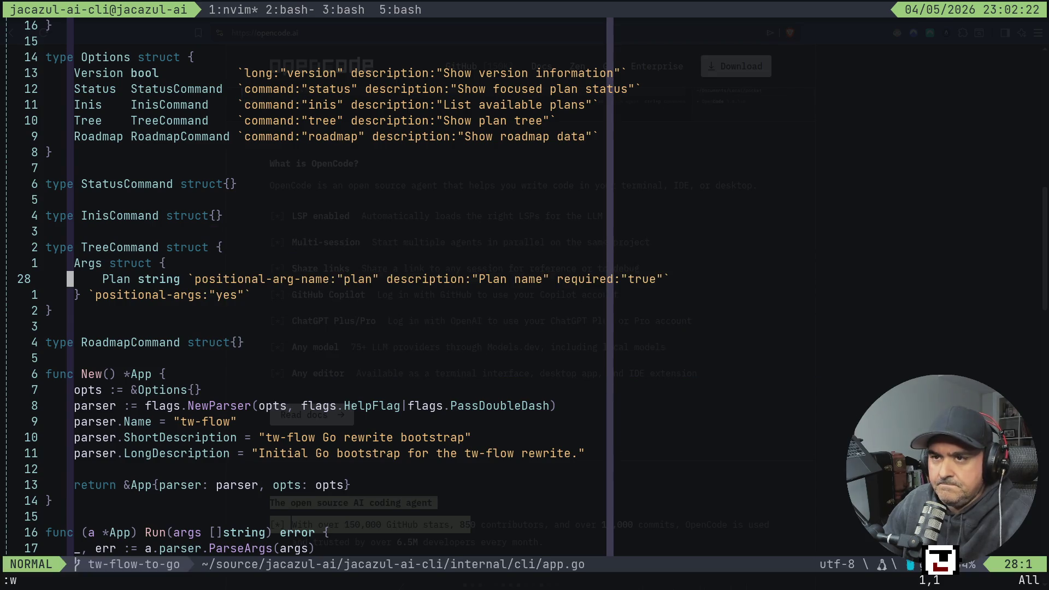
Step: Move through app.go from the fmt import down to the ParseArgs line in Run
key(ctrl+b)
key(s)
key(Escape)
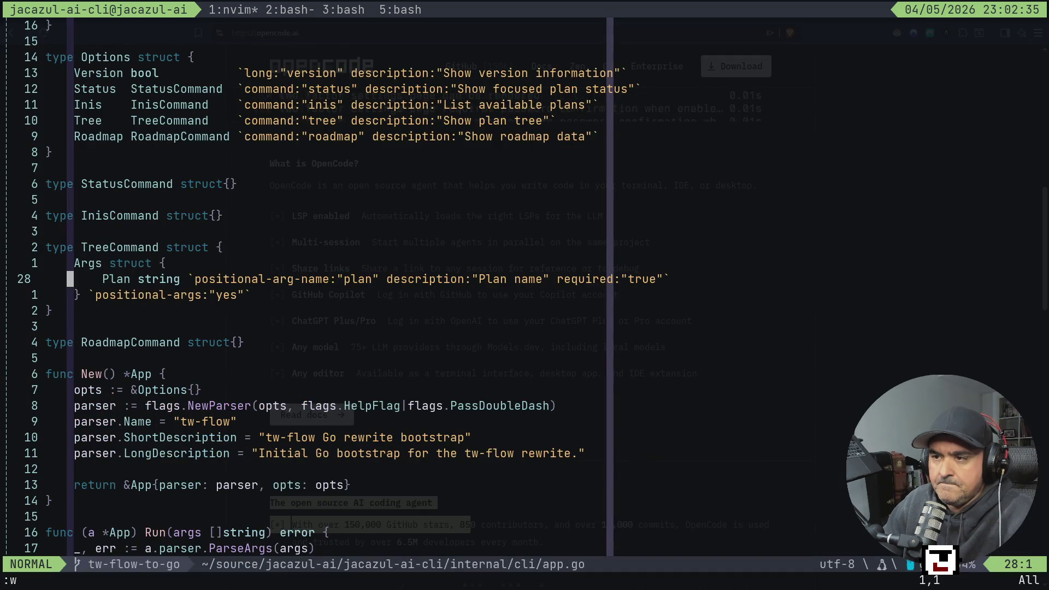
key(k)
key(k)
key(k)
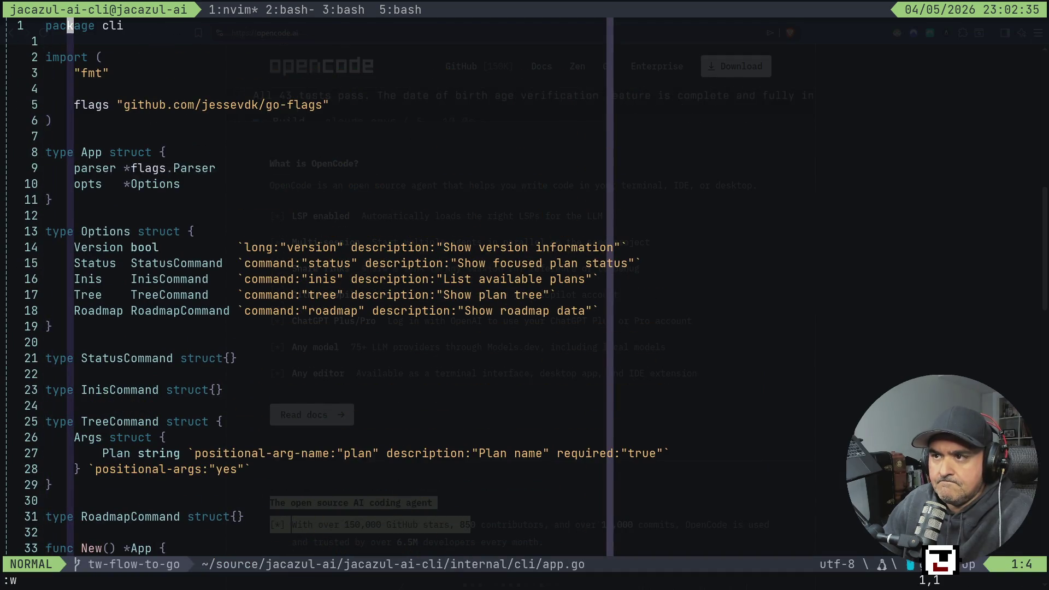
key(j)
key(j)
key(j)
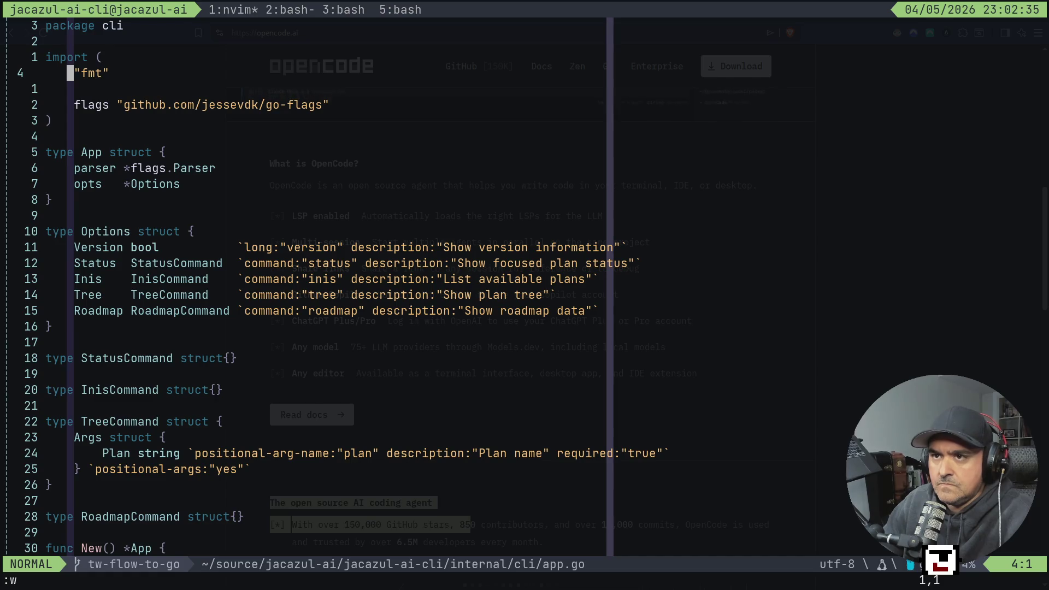
scroll(306, 286, down, 6)
click(177, 421)
Step: Go back to main.go and jump from the app.Run call to the Run method's definition
key(ctrl+o)
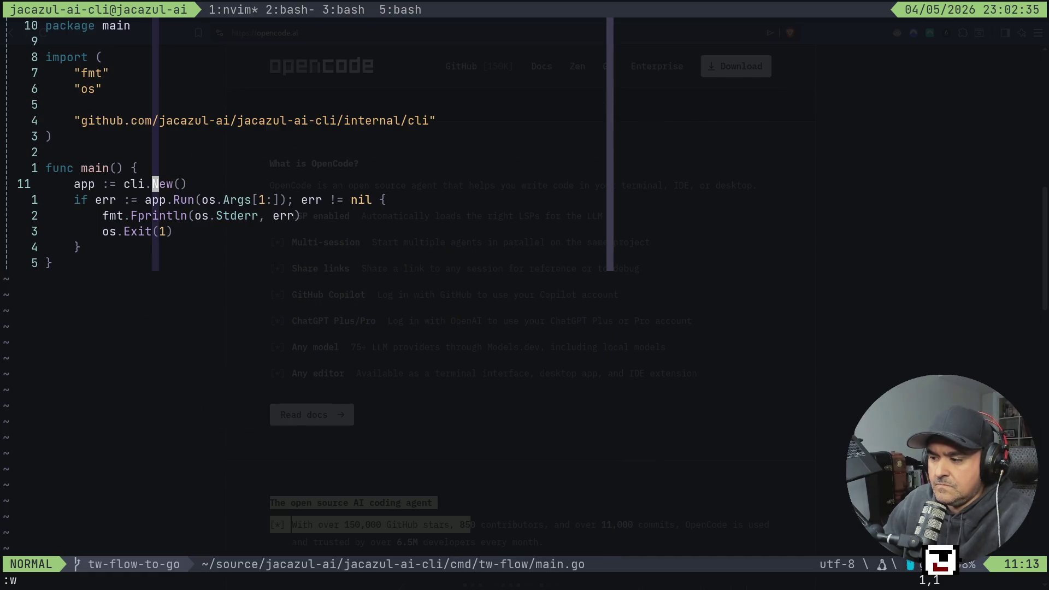
key(j)
key(G)
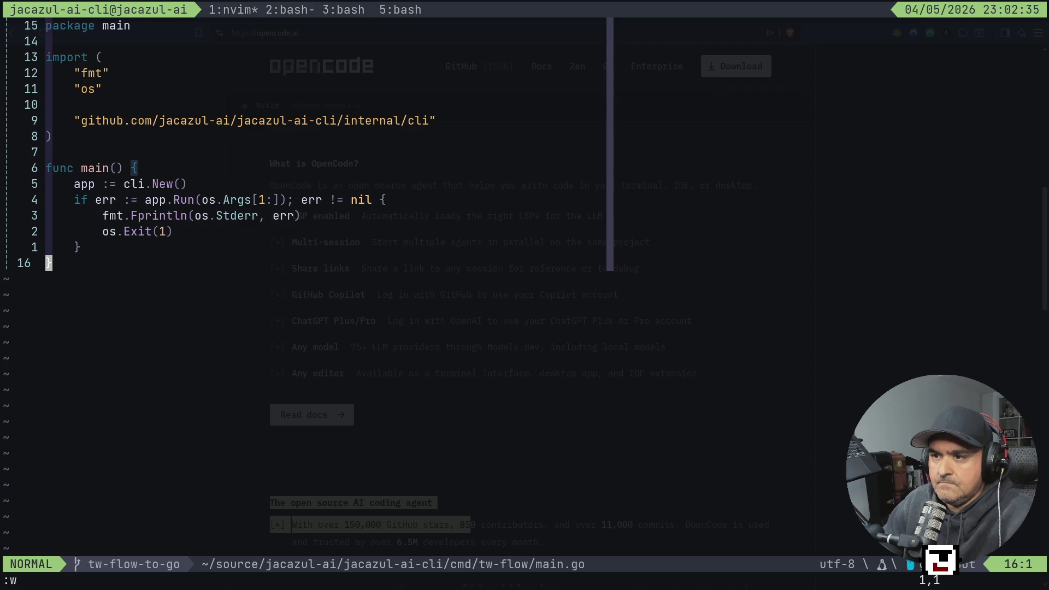
key(k)
key(k)
key(k)
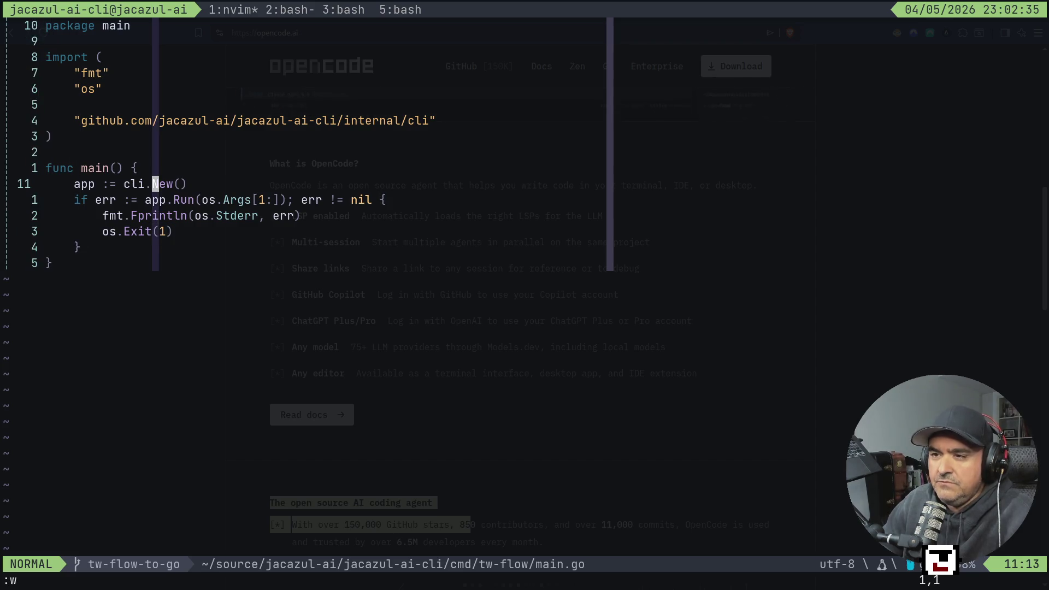
key(j)
key(l)
key(l)
key(l)
key(g)
key(d)
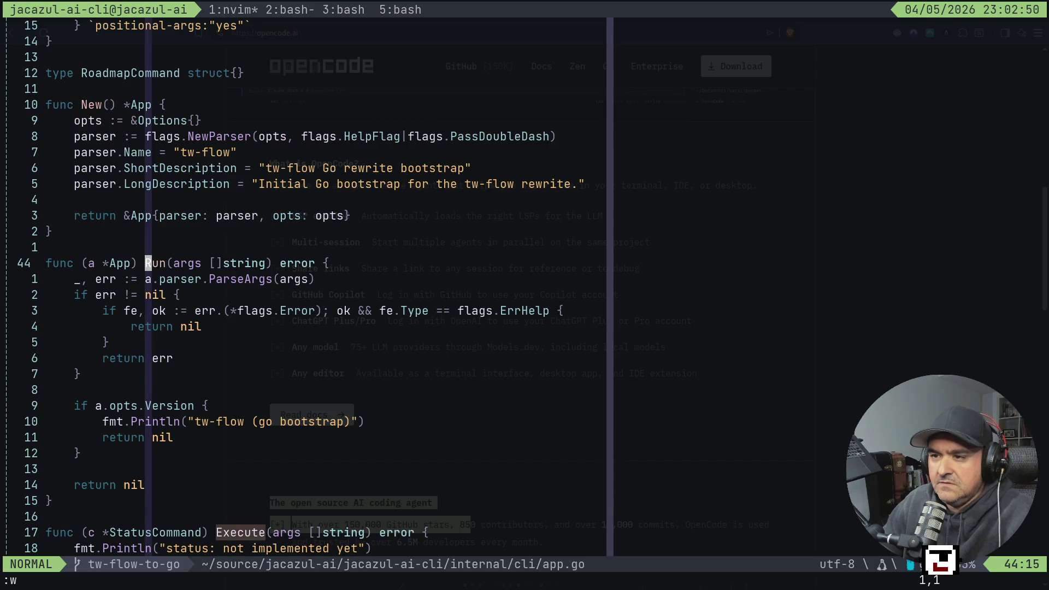
key(j)
key(j)
key(j)
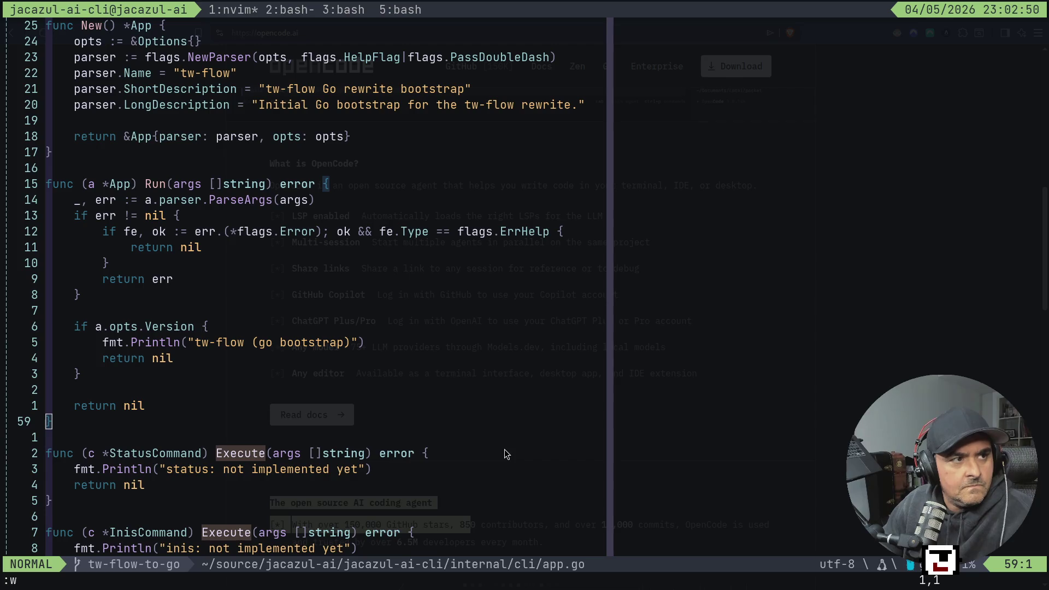
key(super+2)
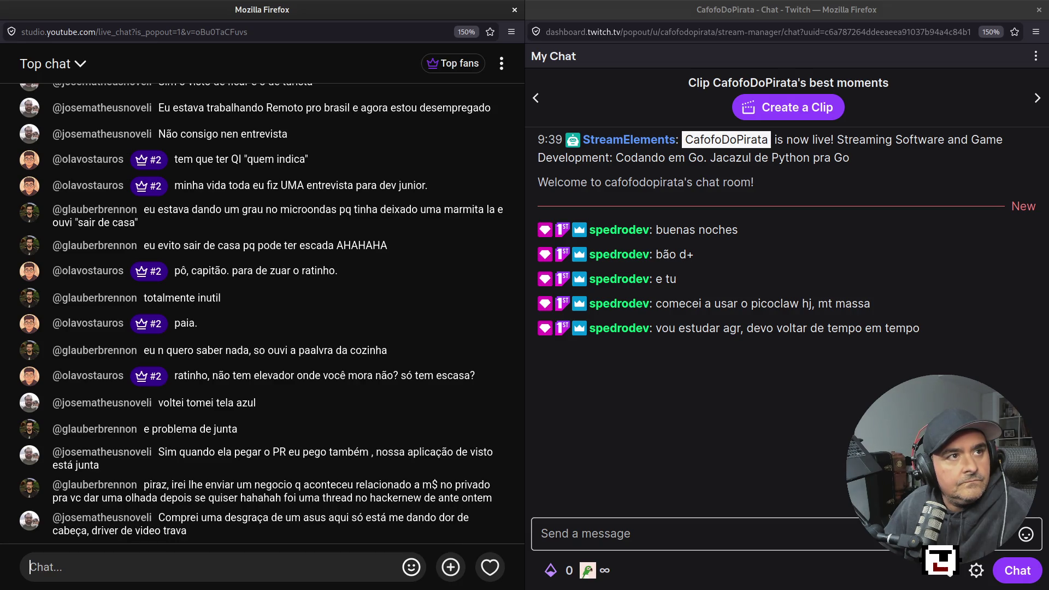
key(super+1)
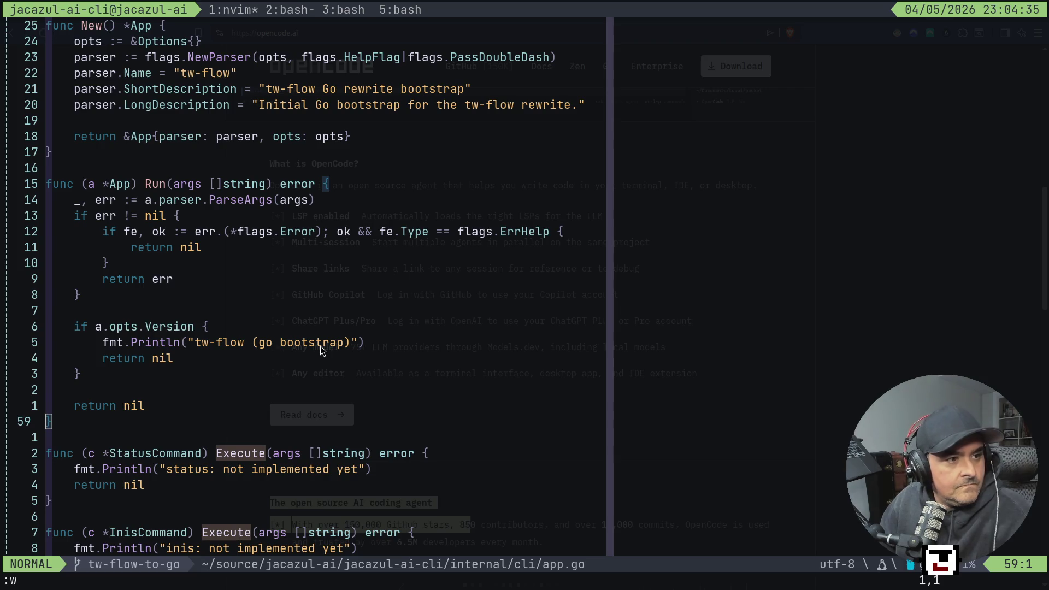
key(super+2)
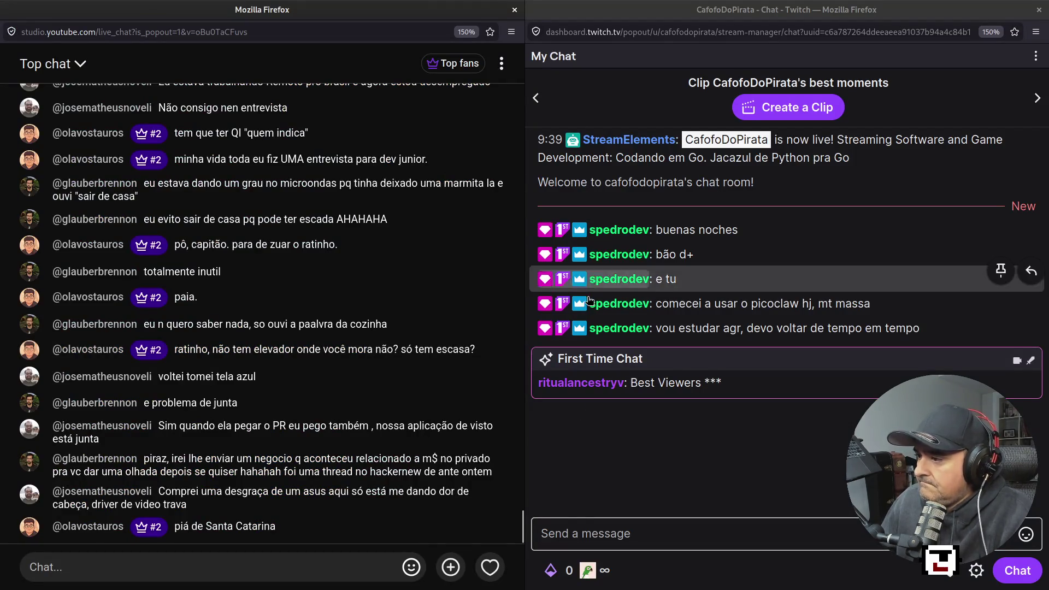
Step: Ban the first-time spam chatter from their Twitch user card, then close the card
click(579, 389)
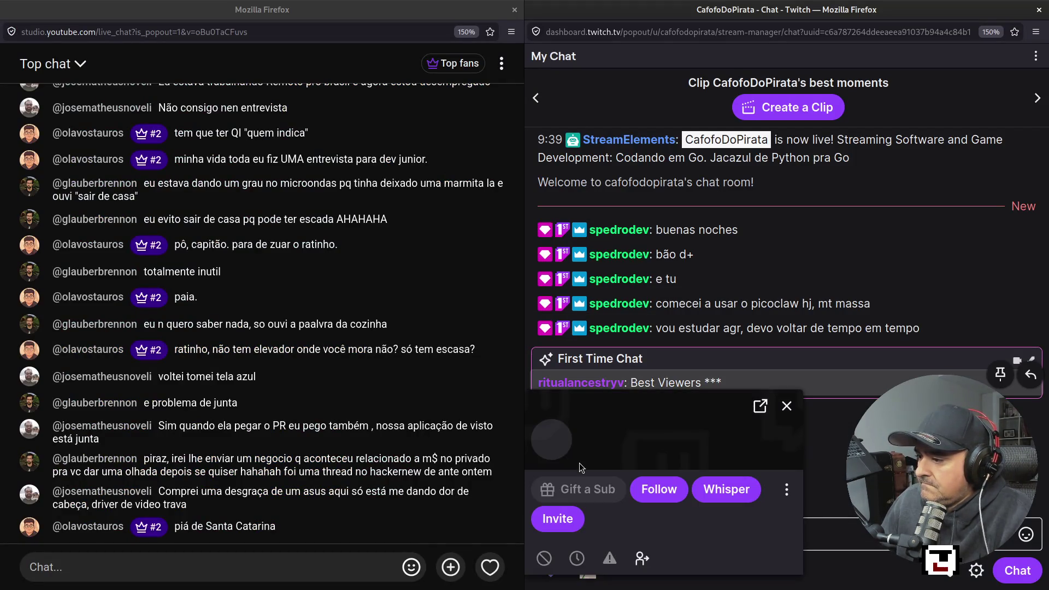
click(544, 529)
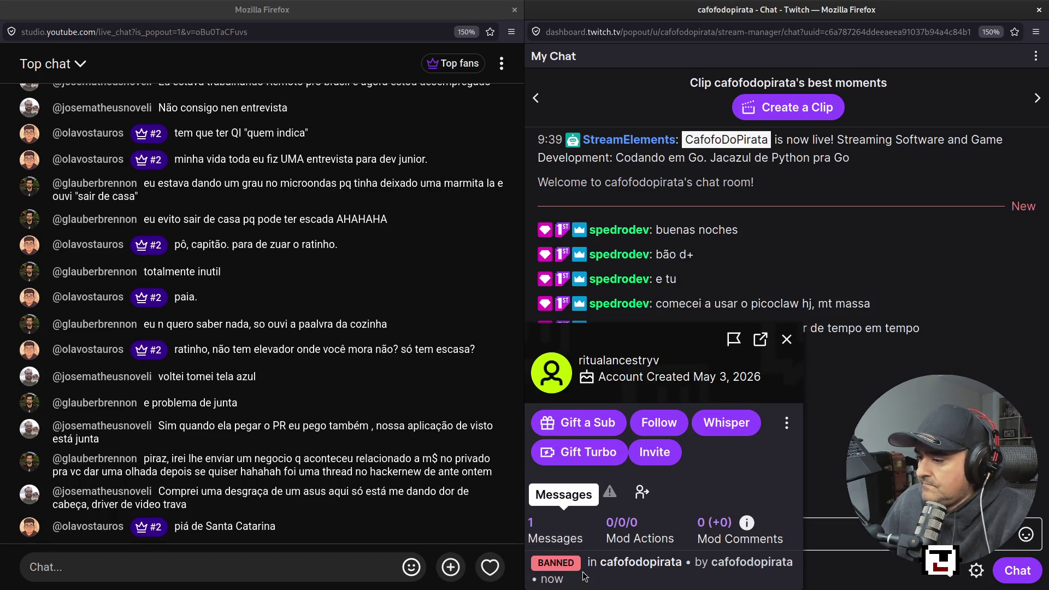
click(787, 339)
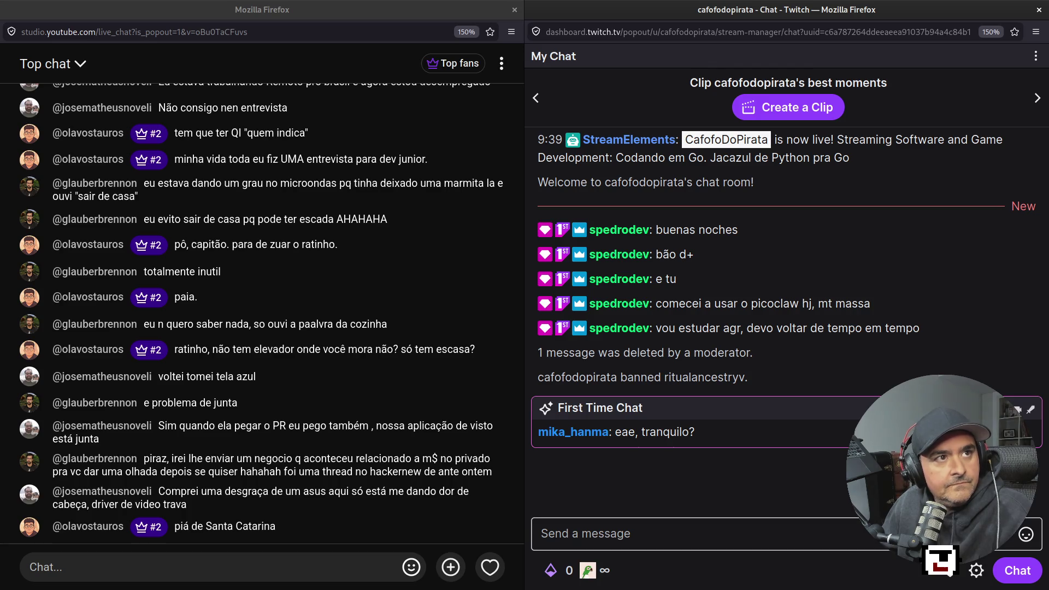
Step: Switch from the Firefox chats back to the terminal with app.go in Neovim
key(super+1)
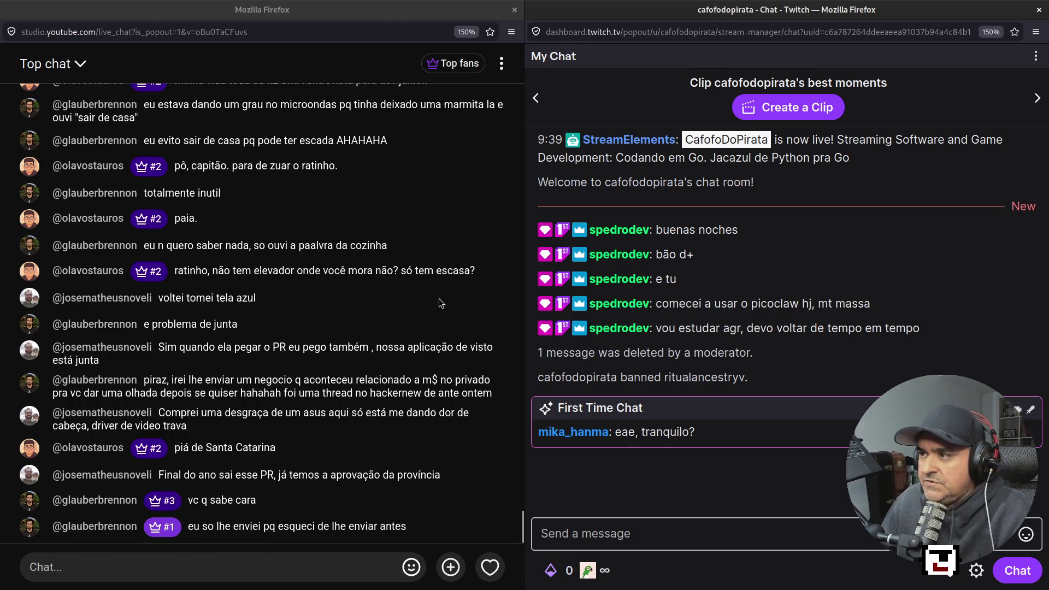
key(super+1)
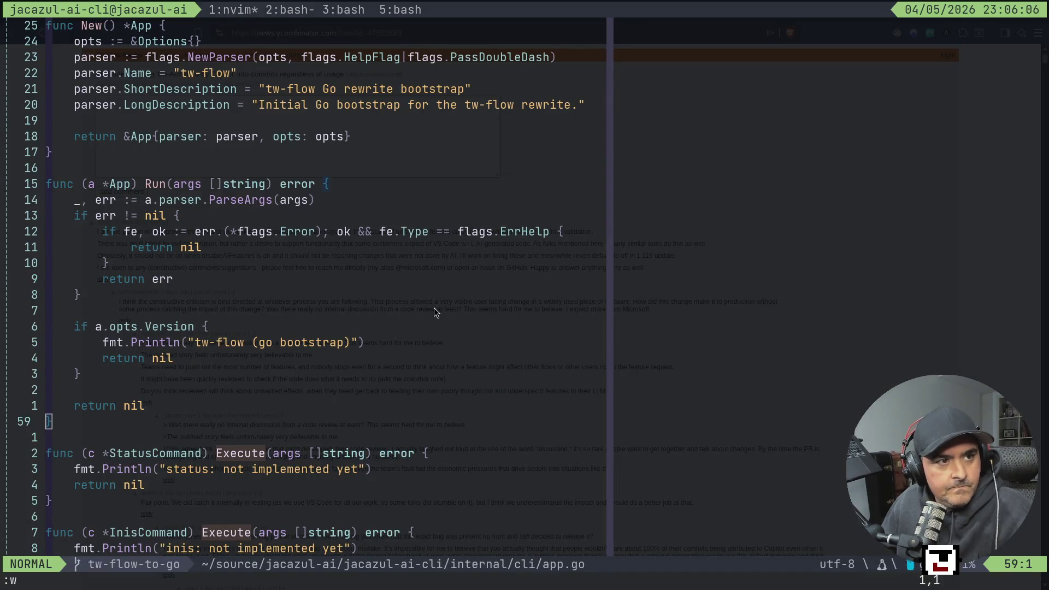
Step: Bring up the 'VS Code inserting Co-Authored-by Copilot' thread, select its URL, and open Brave's menu
key(super+2)
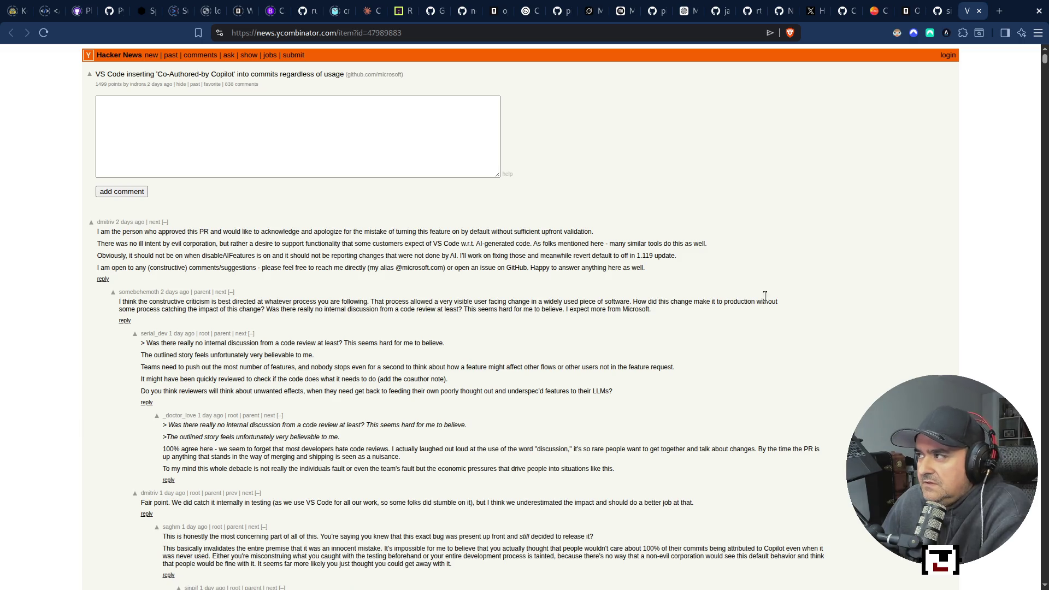
click(753, 37)
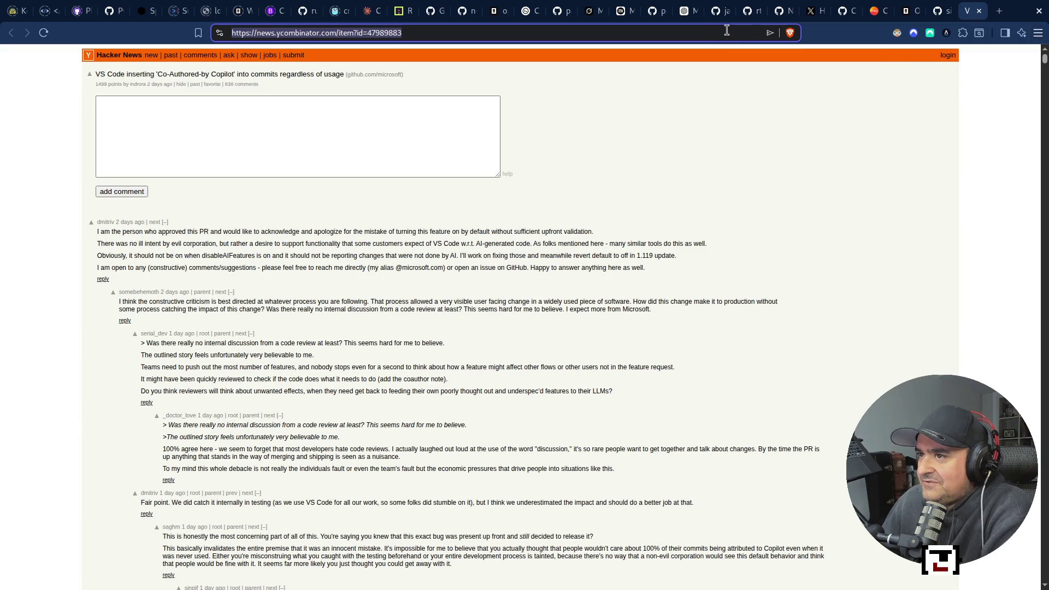
click(1036, 33)
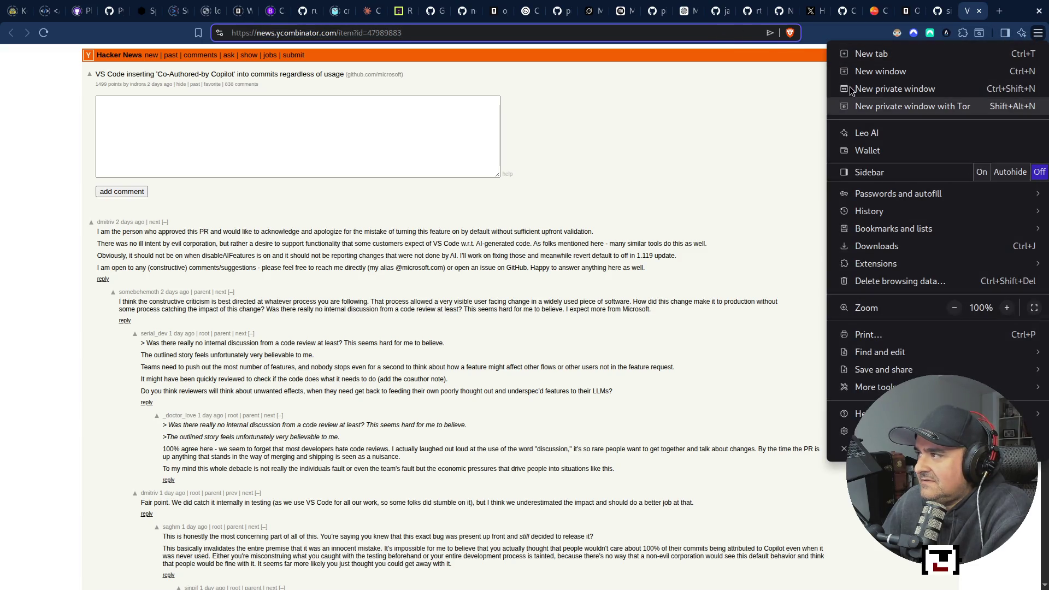
Step: Remove English from Brave's 'Never offer to translate' list and reload the Hacker News thread
click(839, 431)
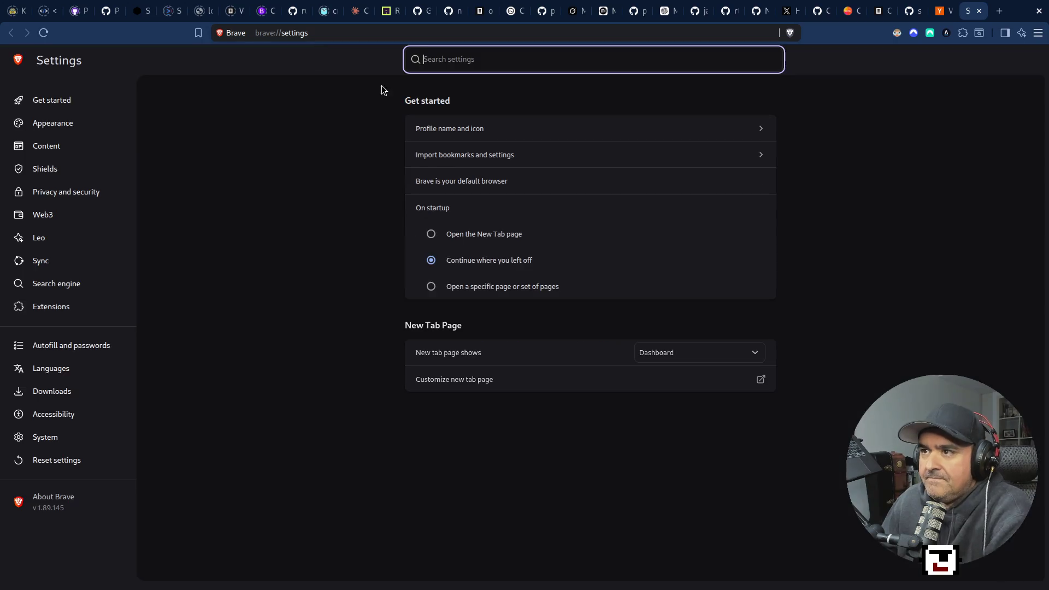
text(tran)
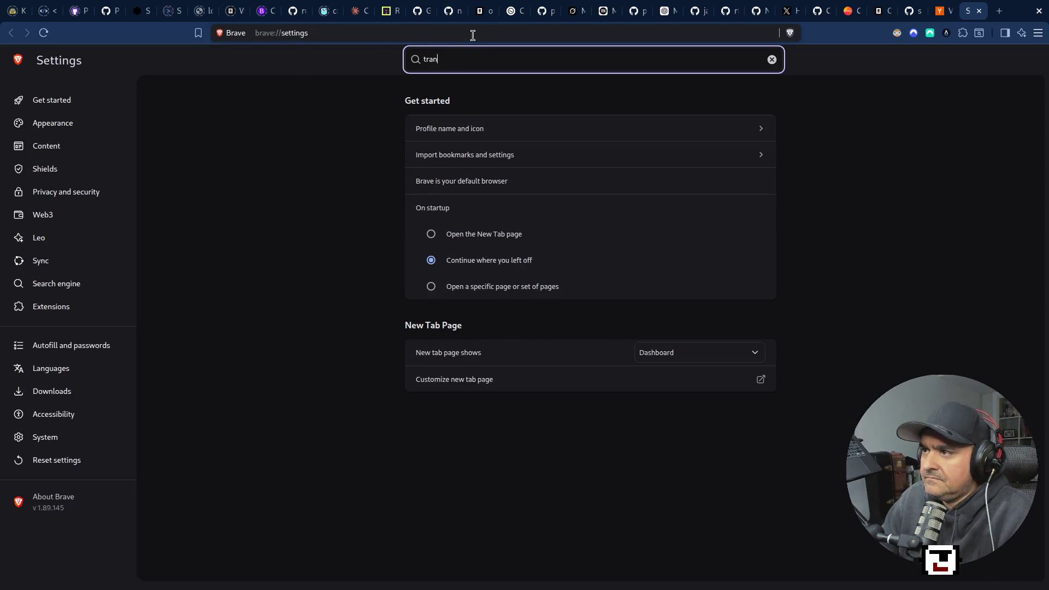
text(s)
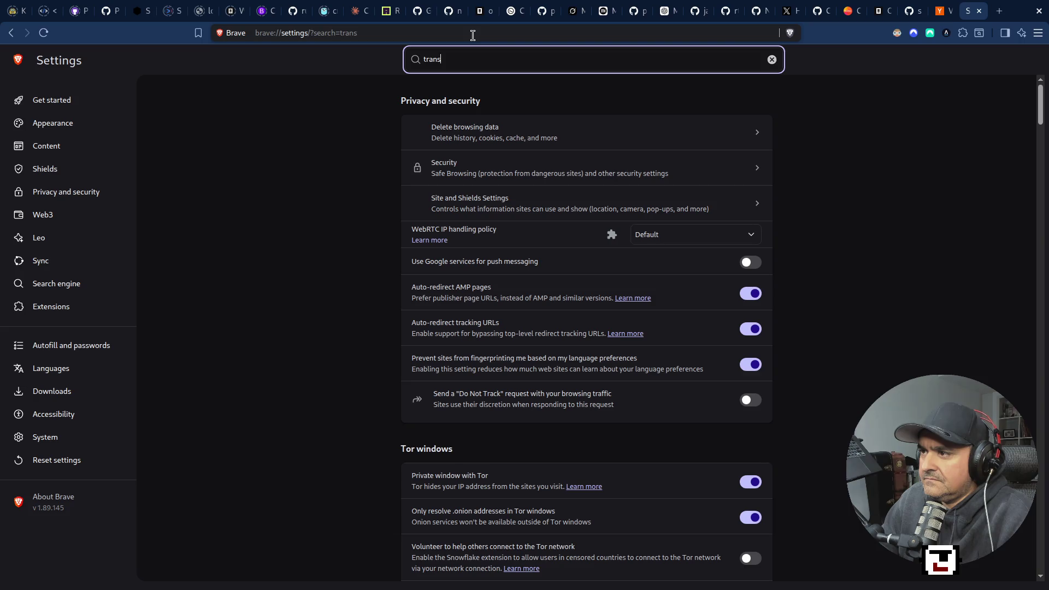
text(la)
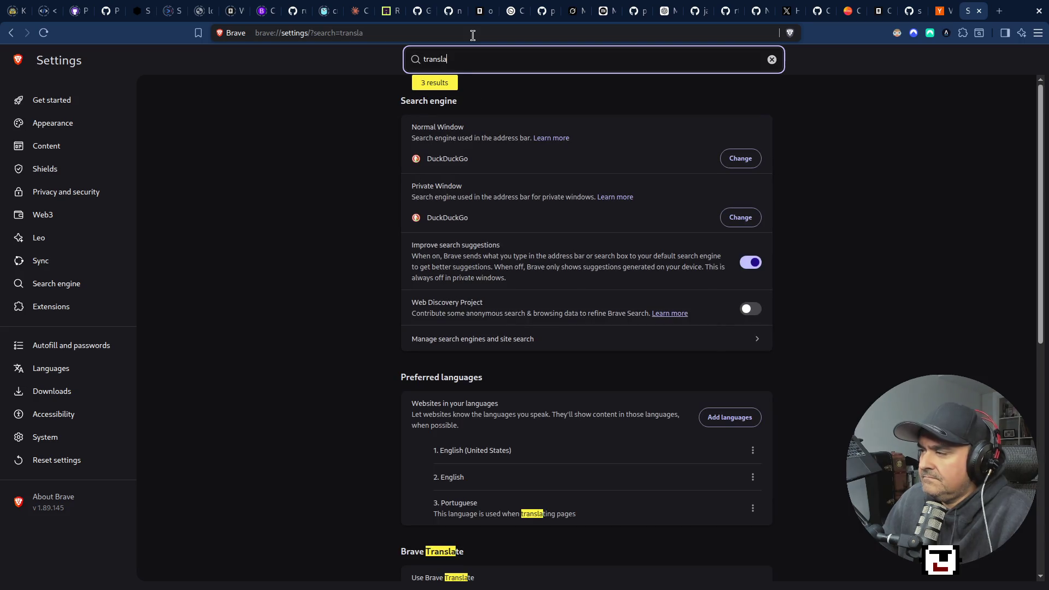
scroll(502, 546, down, 3)
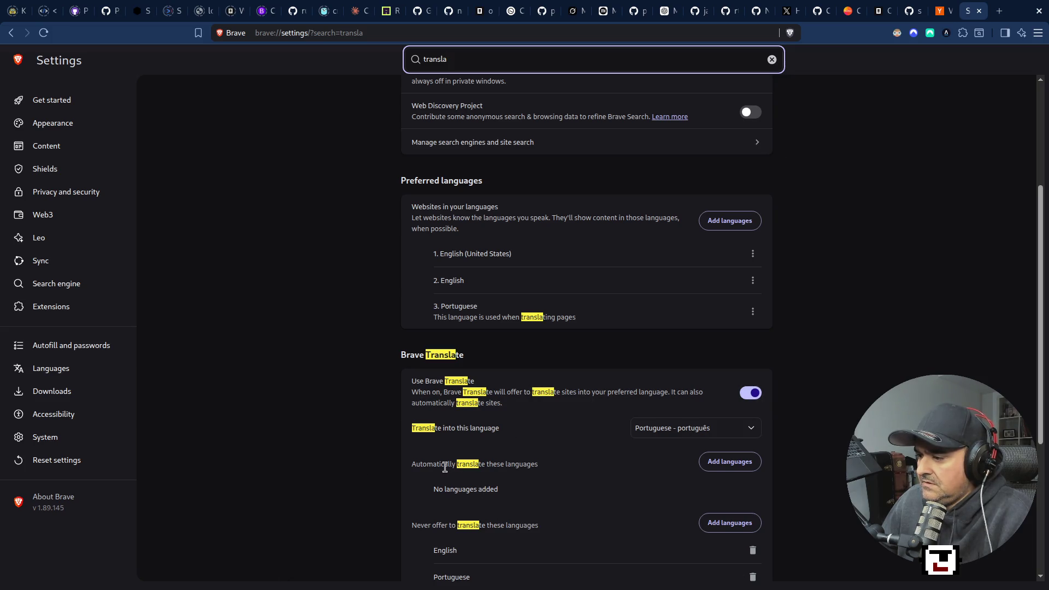
scroll(571, 469, down, 2)
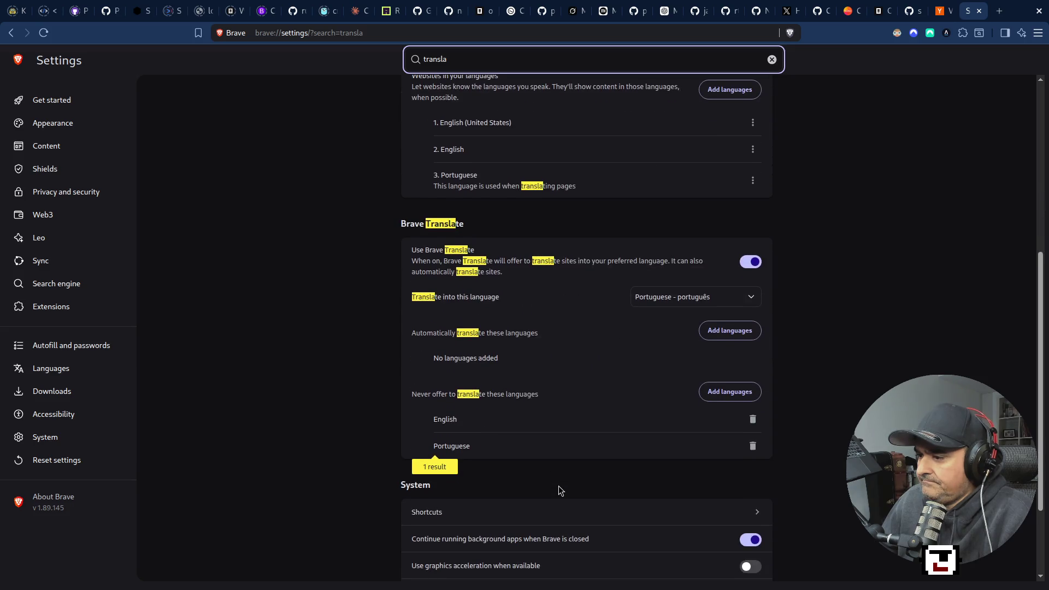
click(752, 419)
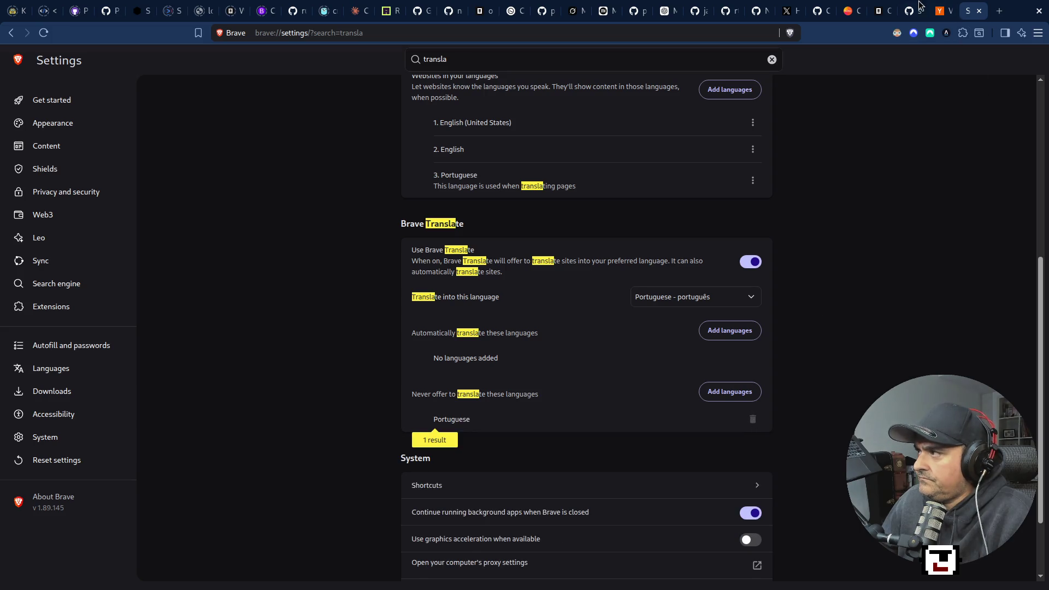
click(941, 11)
click(43, 33)
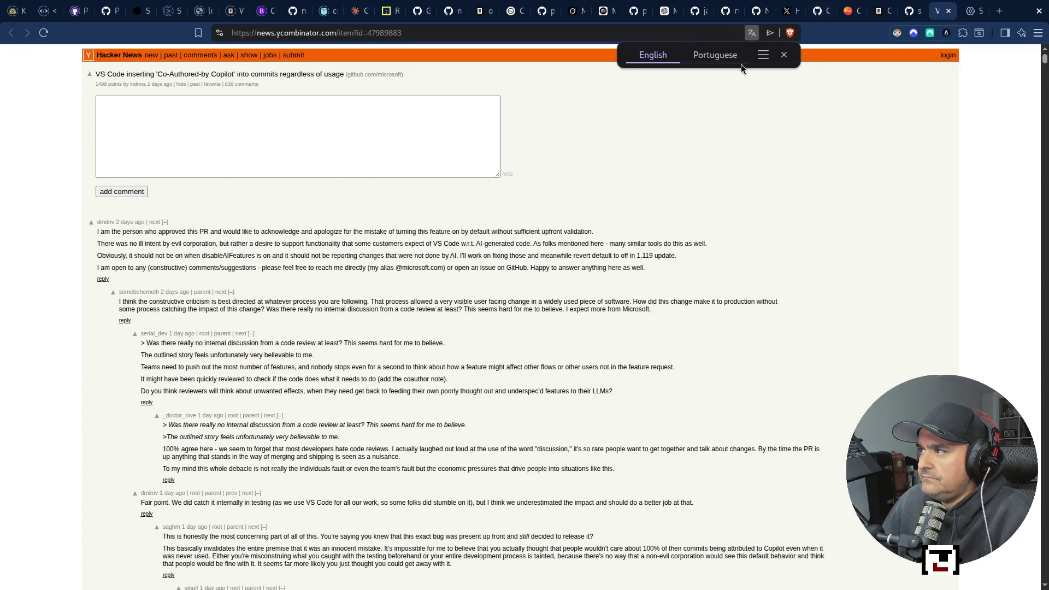
Step: Translate the thread into Portuguese and zoom the page in twice
click(717, 59)
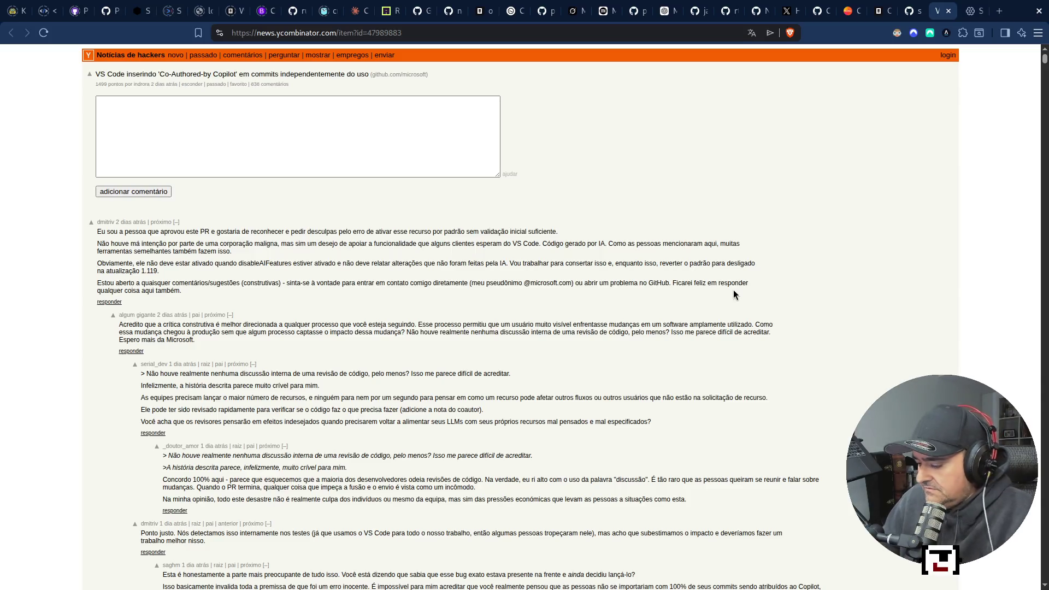
key(ctrl+plus)
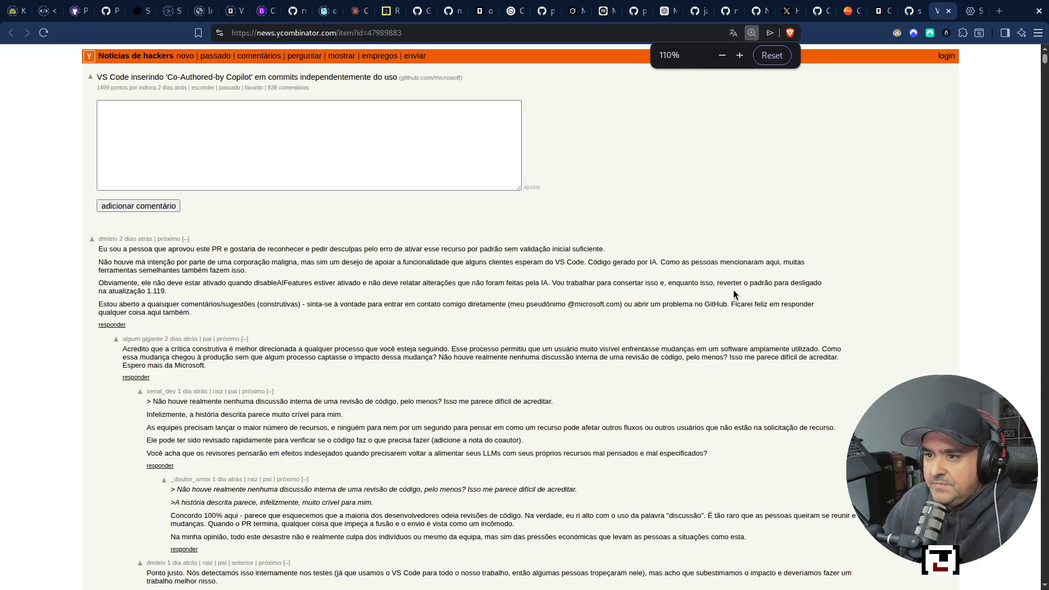
key(ctrl+plus)
key(ctrl+plus)
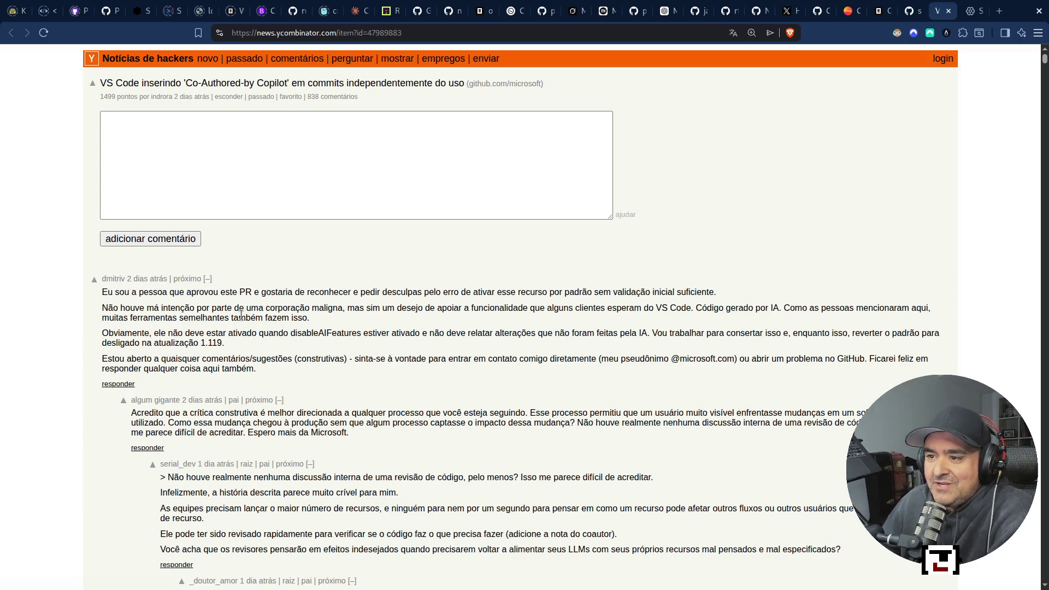
Step: Highlight the apology, no-malicious-intent, AI-generated-code and revert-in-1.119 passages while reading
mouse_move(276, 291)
mouse_down()
mouse_move(502, 292)
mouse_move(109, 280)
mouse_move(701, 290)
mouse_move(751, 300)
mouse_up()
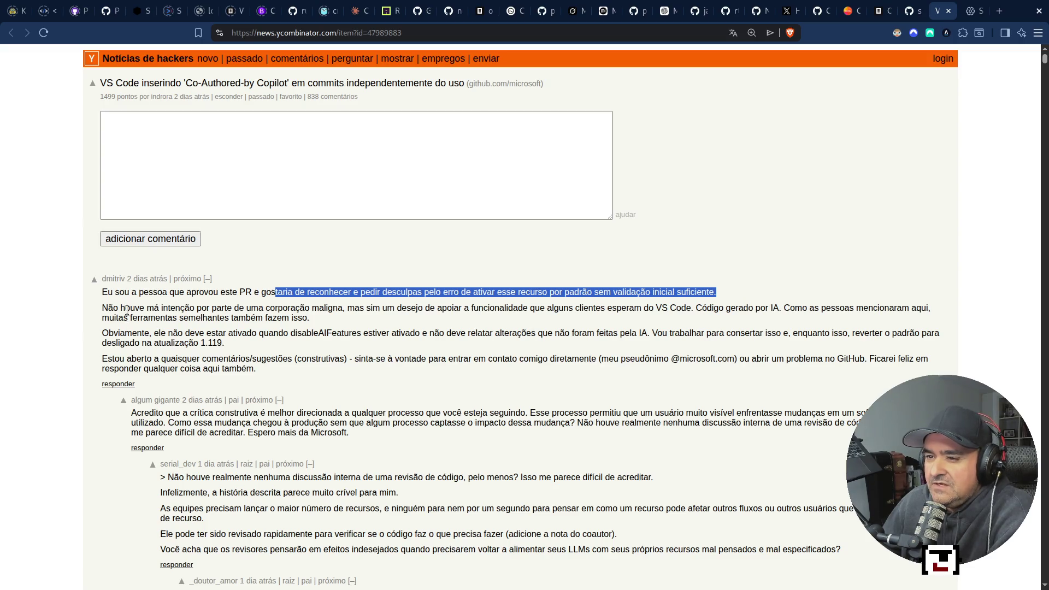
drag(125, 309, 431, 304)
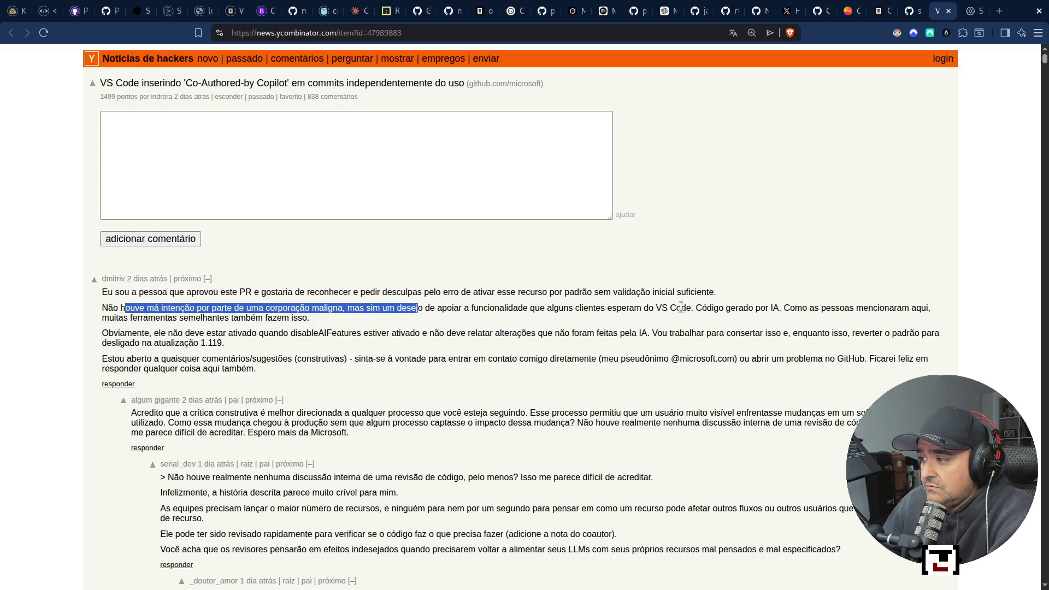
drag(701, 308, 902, 309)
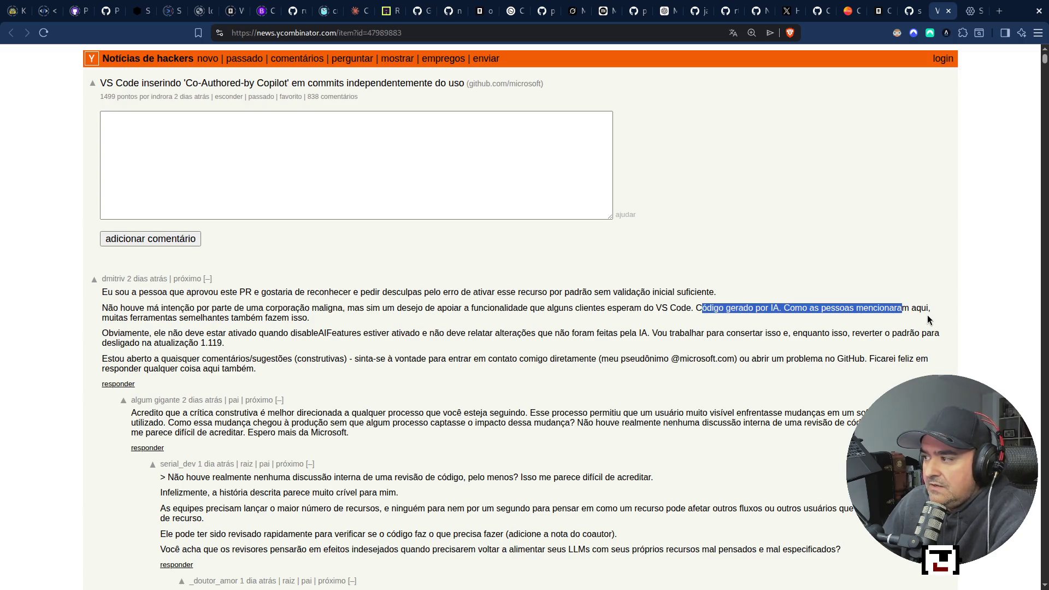
click(928, 320)
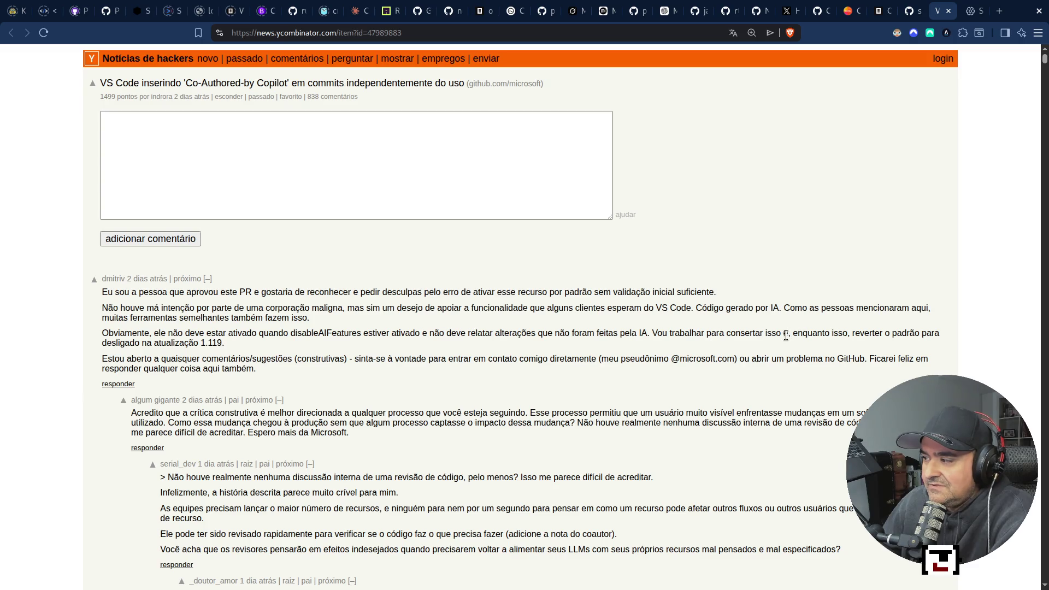
mouse_move(785, 335)
mouse_down()
mouse_move(885, 329)
mouse_move(909, 347)
mouse_up()
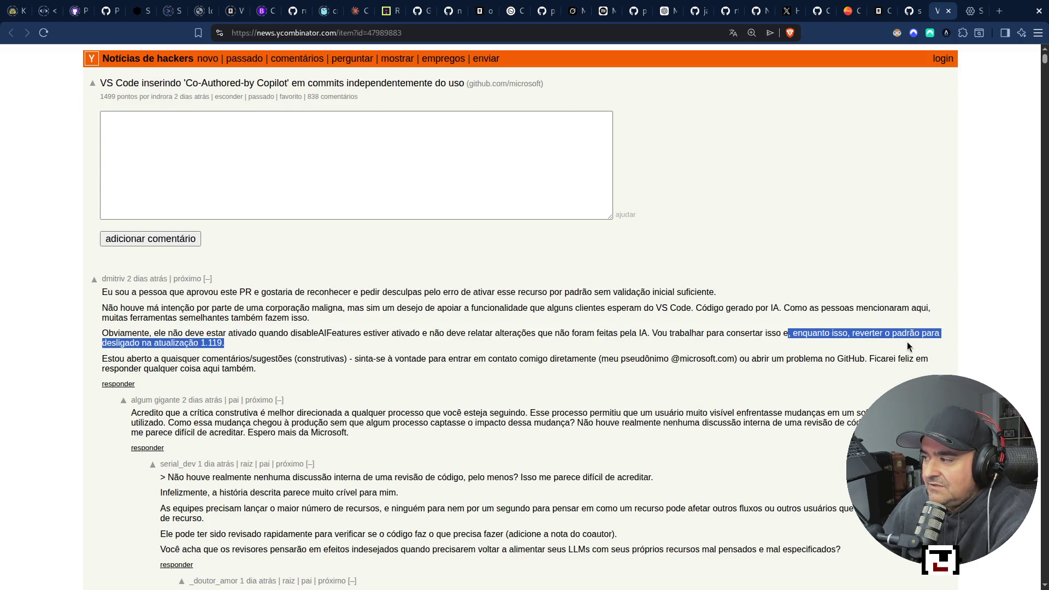
click(114, 352)
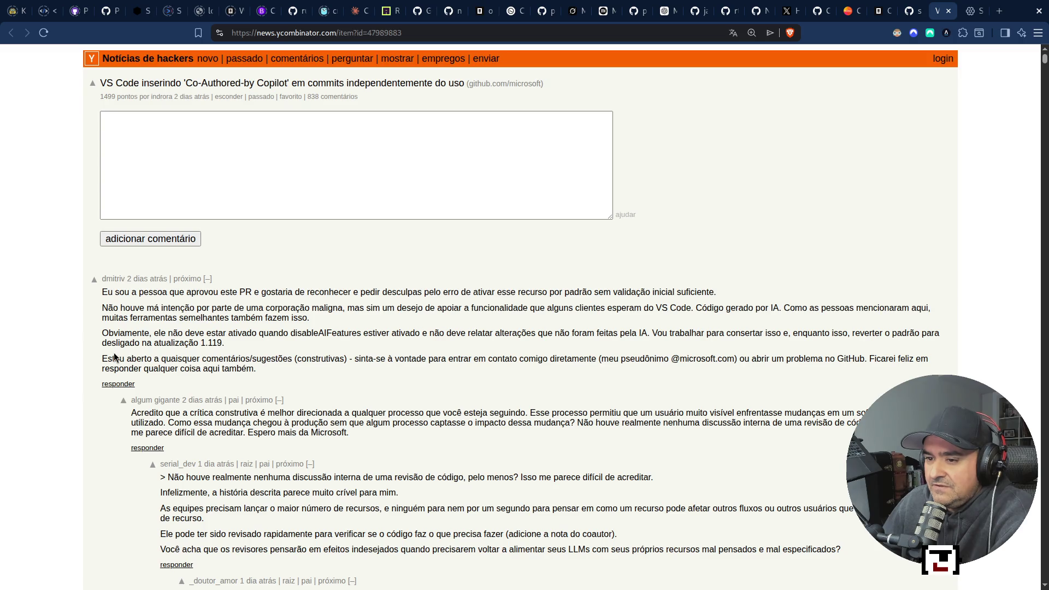
Step: Highlight version 1.119, the revert paragraph, and the invitation to contact the author
click(159, 195)
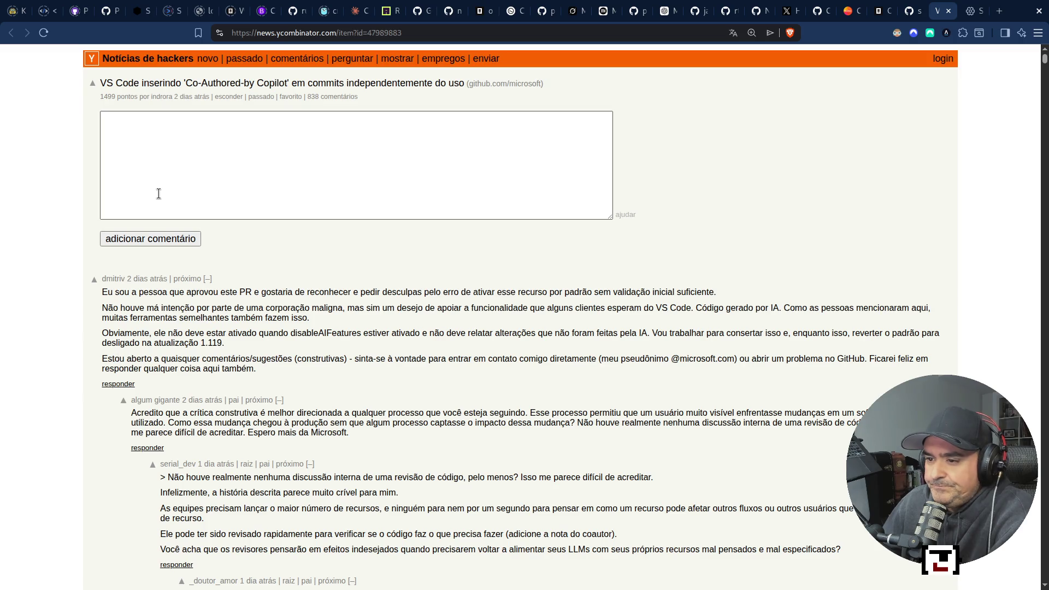
mouse_move(200, 342)
mouse_down()
mouse_move(240, 349)
mouse_move(227, 345)
mouse_up()
triple_click(220, 340)
click(219, 339)
click(225, 346)
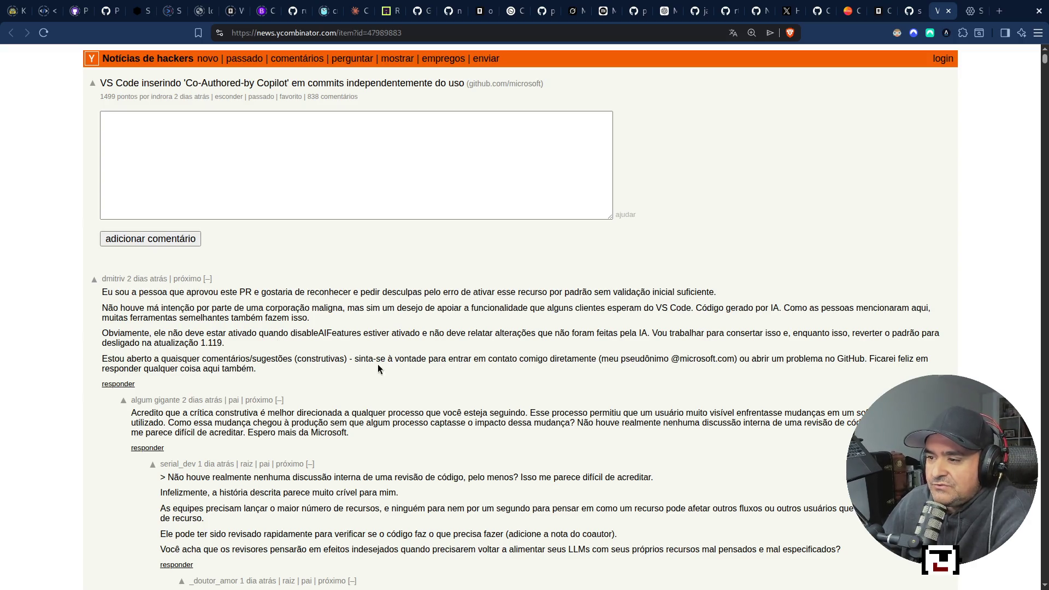
mouse_move(347, 358)
mouse_down()
mouse_move(552, 375)
mouse_move(704, 372)
mouse_move(732, 353)
mouse_move(735, 363)
mouse_up()
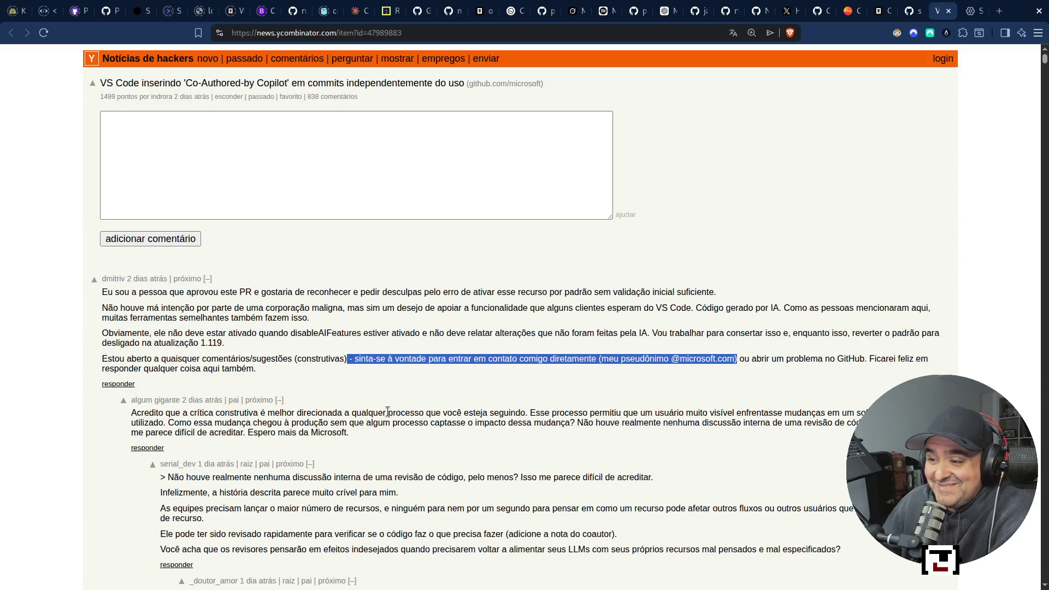
click(195, 385)
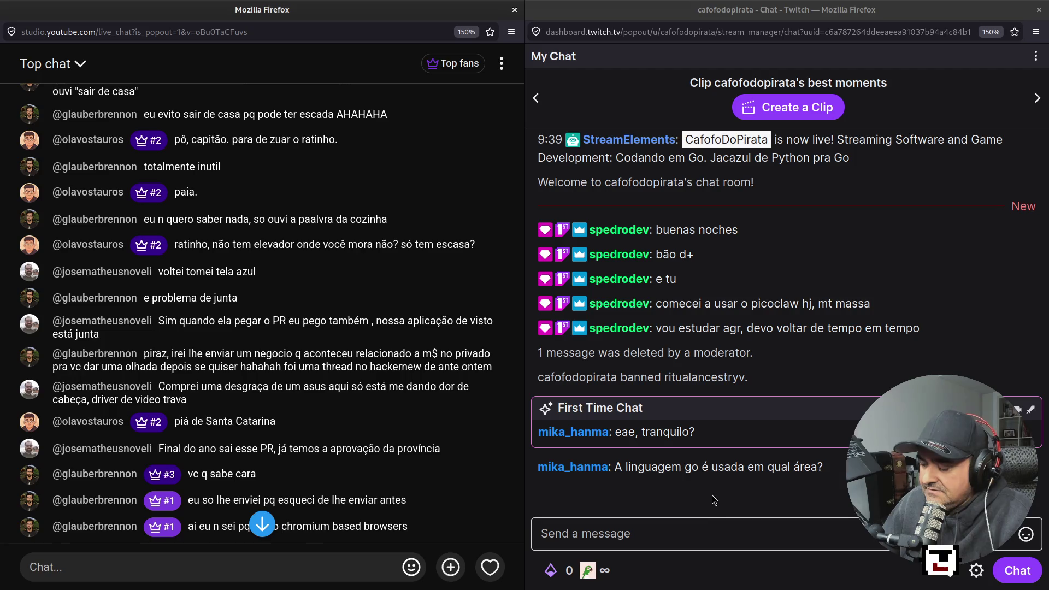
Step: Bring the YouTube chat down to its newest messages, then switch back to the Hacker News thread in Brave
scroll(337, 523, down, 3)
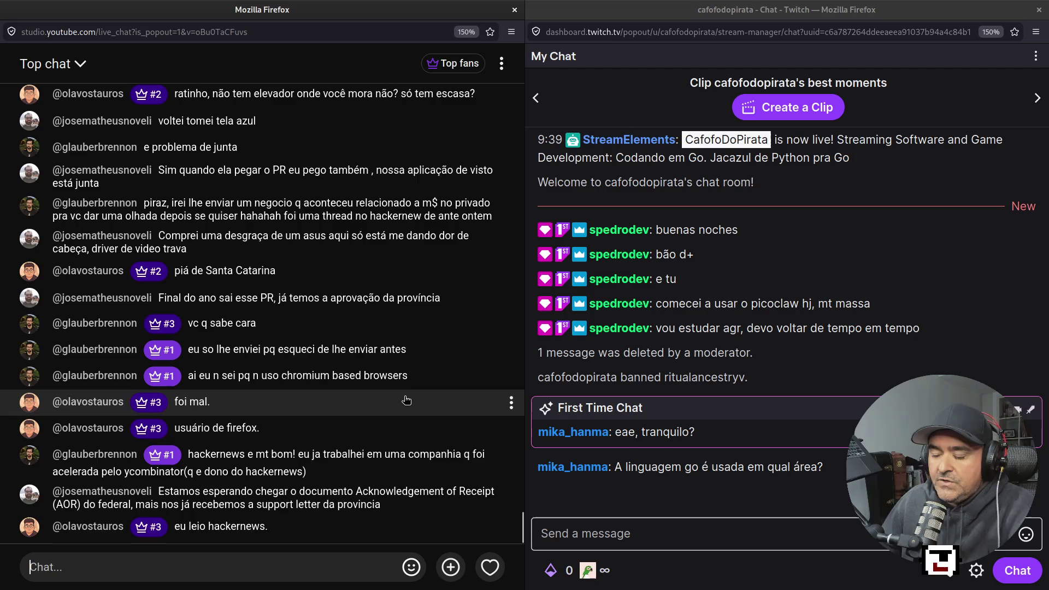
key(super+1)
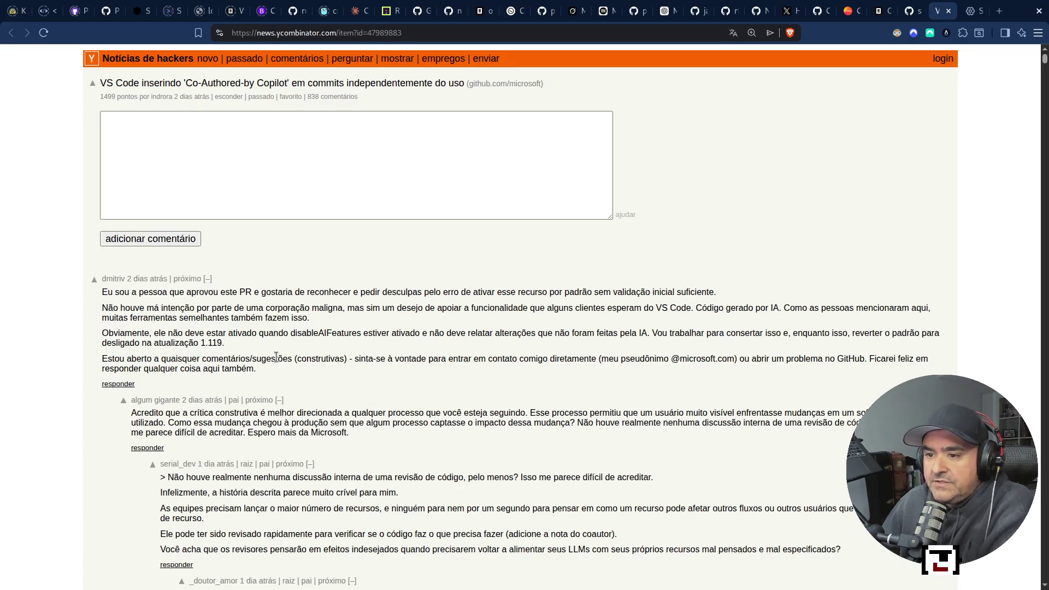
Step: Highlight the top comment's openness to constructive comments and its offer to open a GitHub issue
mouse_move(213, 358)
mouse_down()
mouse_move(420, 355)
mouse_move(385, 356)
mouse_up()
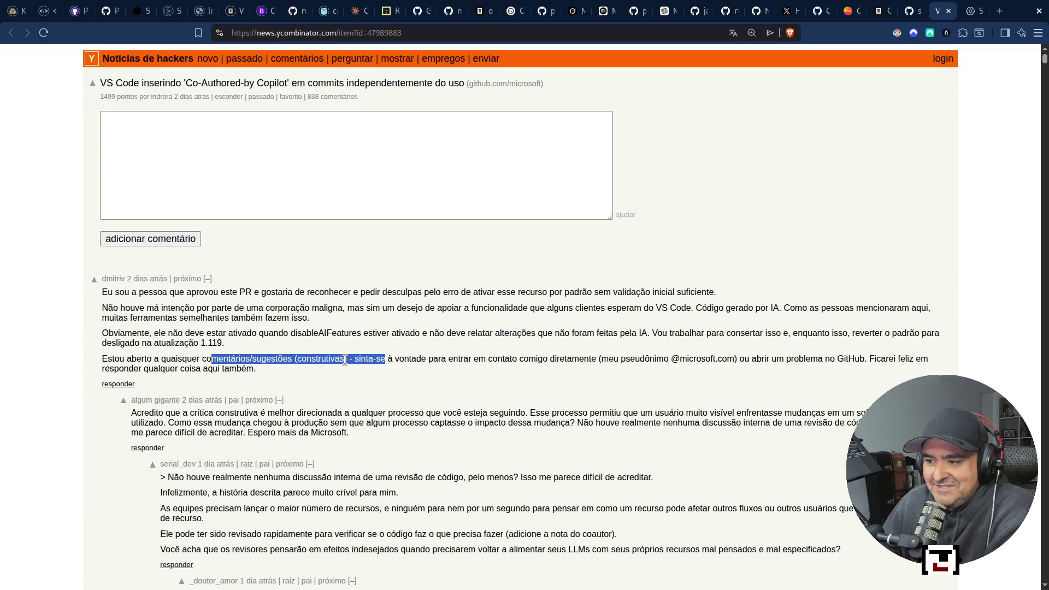
mouse_move(346, 360)
mouse_down()
mouse_move(92, 365)
mouse_move(351, 357)
mouse_move(354, 368)
mouse_move(347, 361)
mouse_up()
click(111, 359)
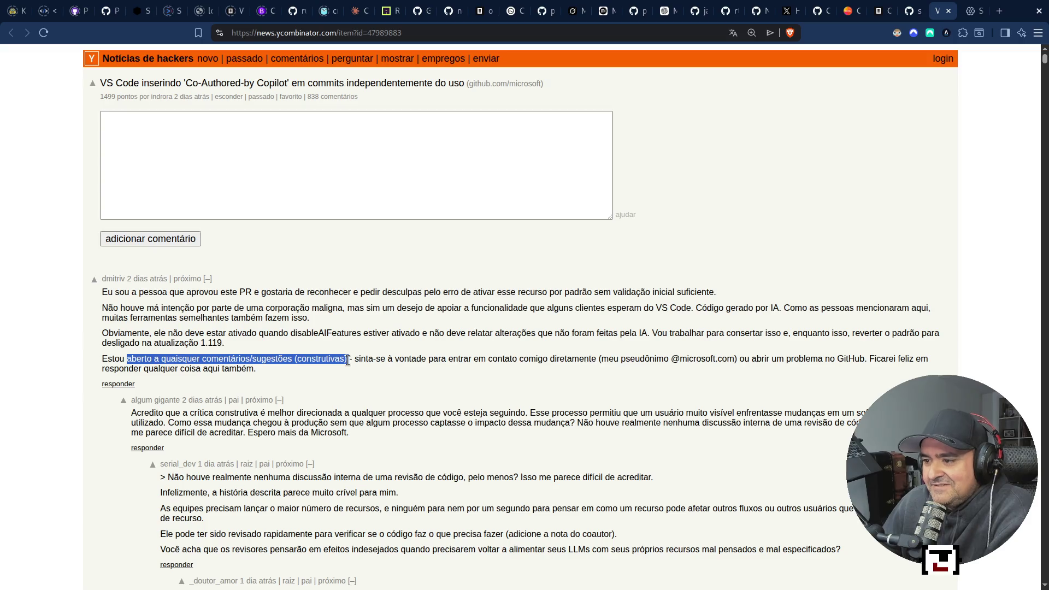
drag(348, 360, 290, 359)
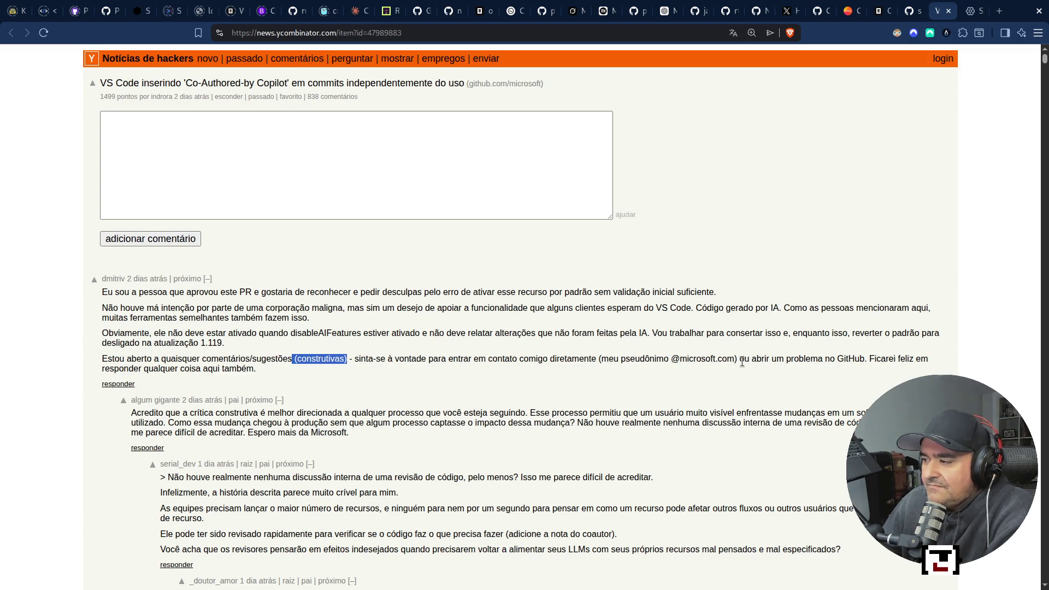
mouse_move(743, 360)
mouse_down()
mouse_move(930, 367)
mouse_move(257, 369)
mouse_up()
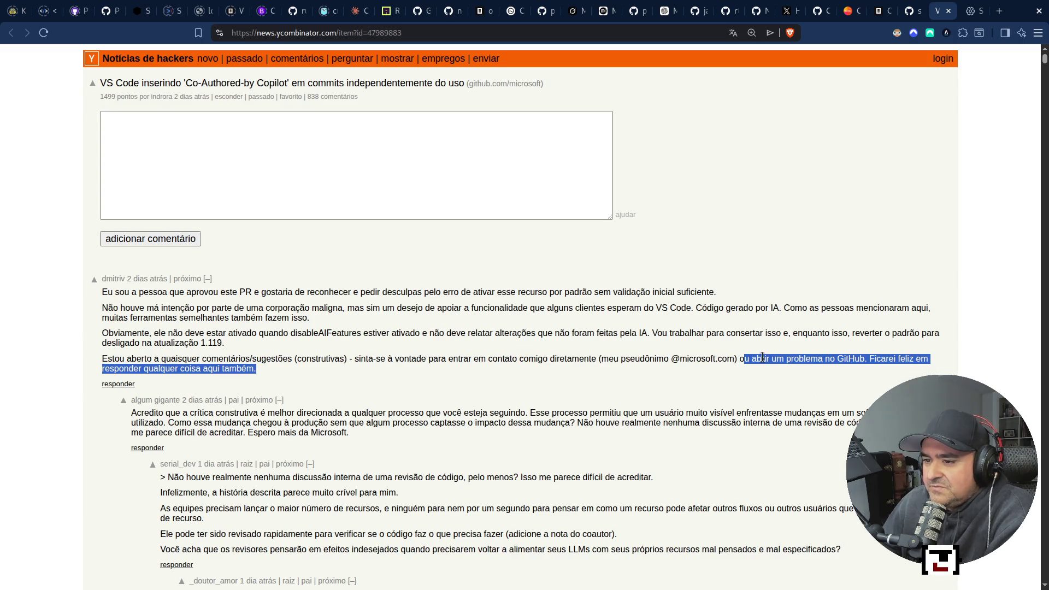
mouse_move(762, 357)
mouse_down()
mouse_move(527, 359)
mouse_move(498, 381)
mouse_up()
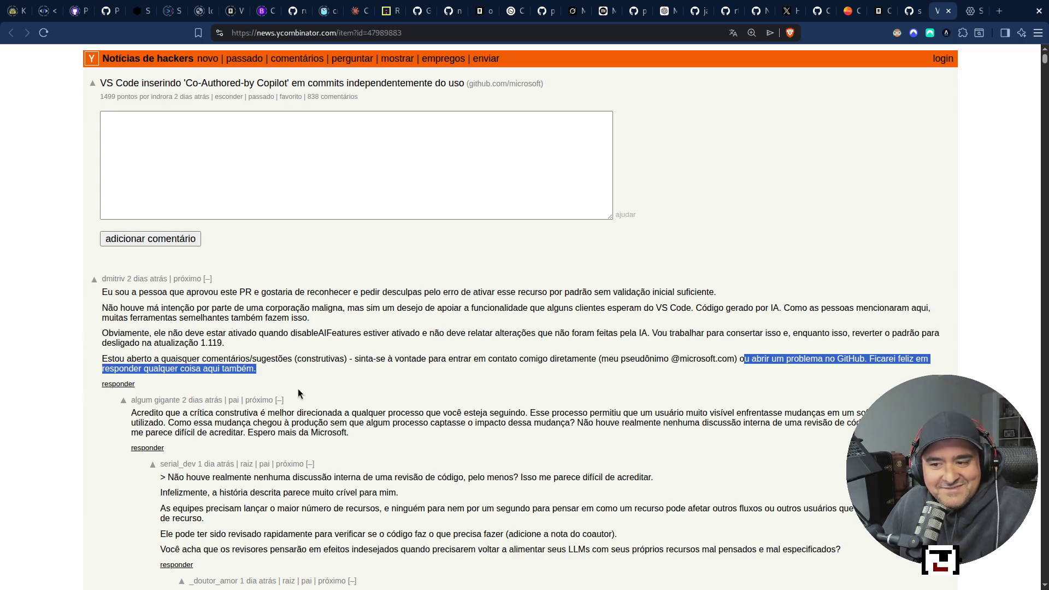
scroll(301, 407, down, 2)
Step: Highlight replies about constructive criticism, users facing software changes, and how it reached production
click(251, 320)
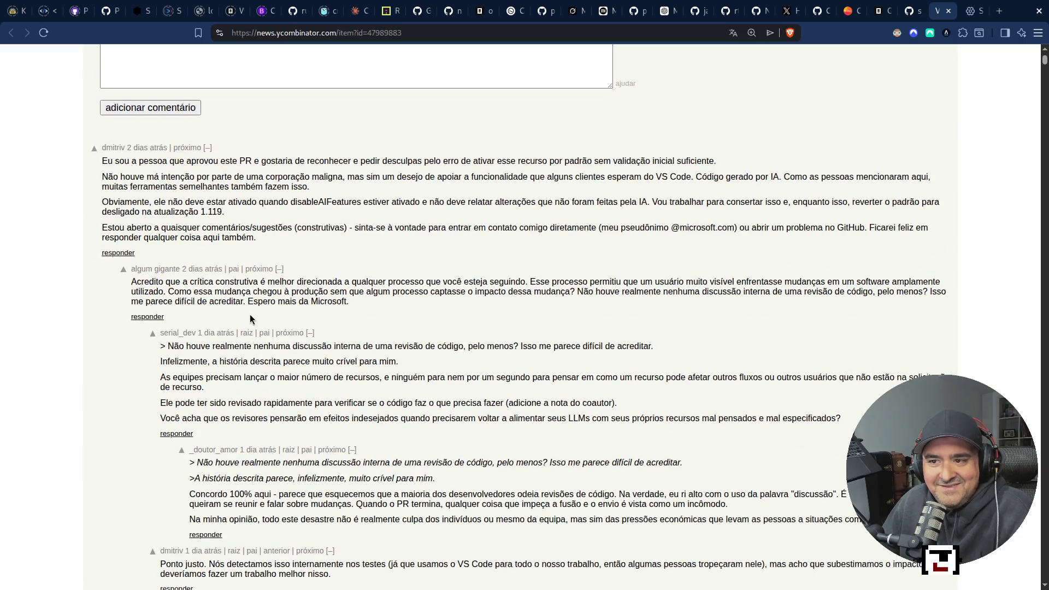
mouse_move(182, 283)
mouse_down()
mouse_move(457, 279)
mouse_move(352, 302)
mouse_move(538, 279)
mouse_up()
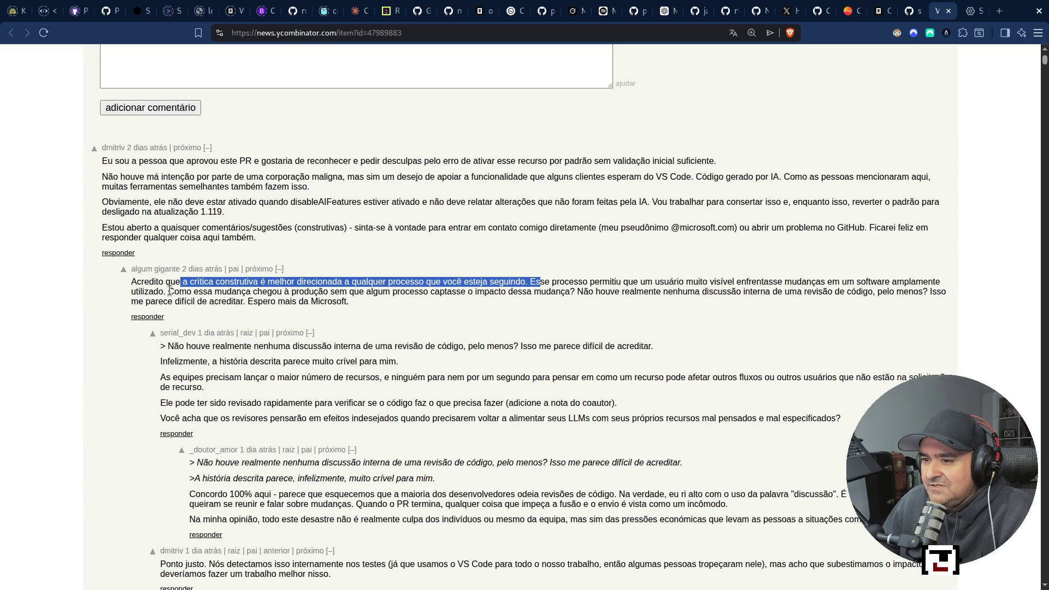
mouse_move(167, 291)
mouse_down()
mouse_move(346, 303)
mouse_move(413, 284)
mouse_move(420, 293)
mouse_up()
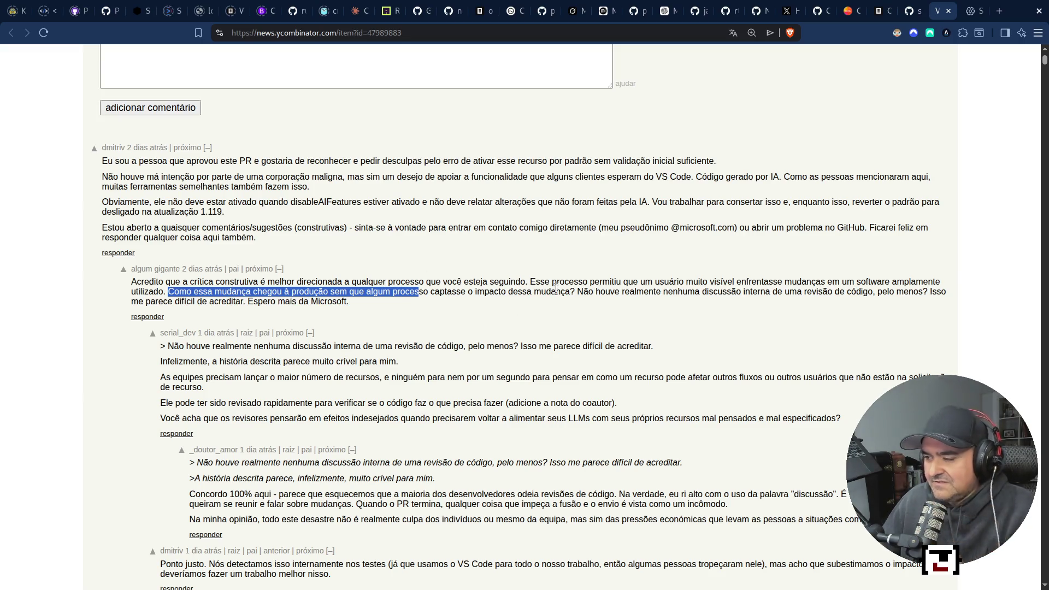
mouse_move(575, 293)
mouse_down()
mouse_move(828, 279)
mouse_move(836, 295)
mouse_move(936, 290)
mouse_move(352, 302)
mouse_move(315, 333)
mouse_move(261, 304)
mouse_move(334, 292)
mouse_move(358, 309)
mouse_move(128, 294)
mouse_move(132, 278)
mouse_up()
click(360, 304)
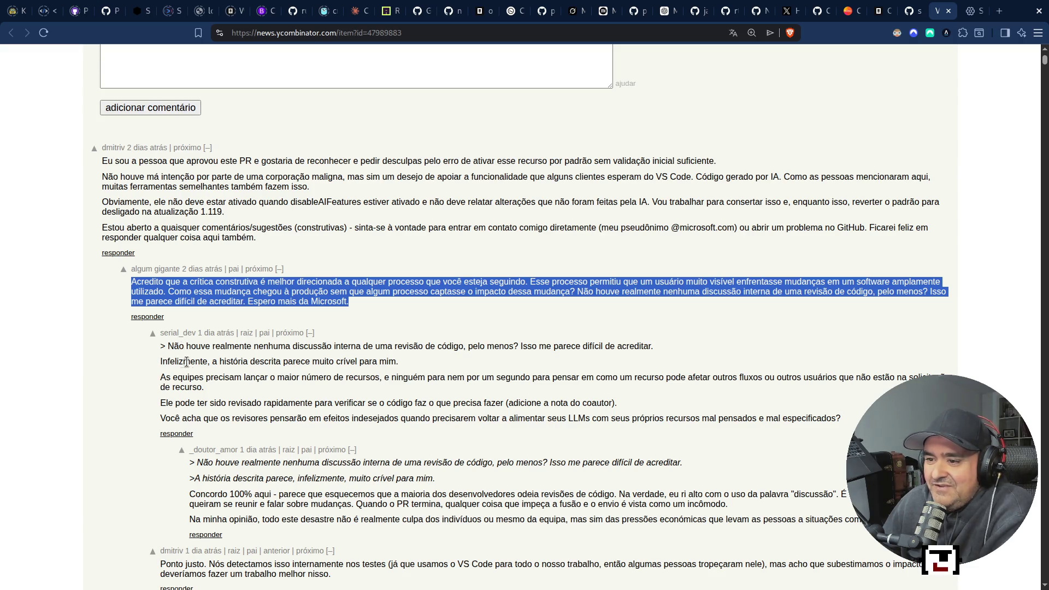
Step: Highlight the line calling the story very credible and the words 'recurso' and 'coautor', then scroll further
drag(212, 362, 400, 367)
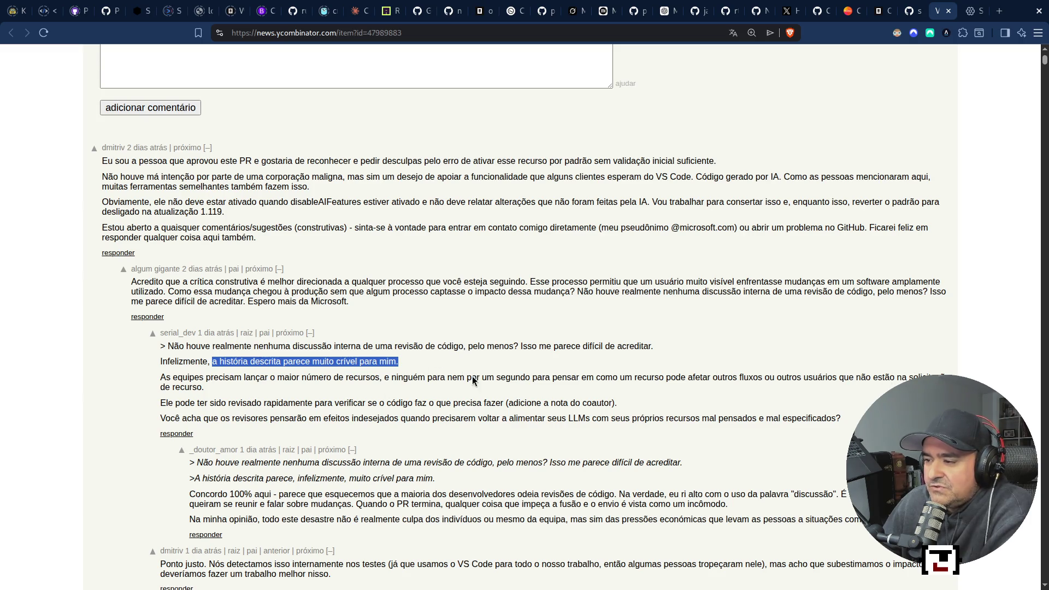
double_click(647, 378)
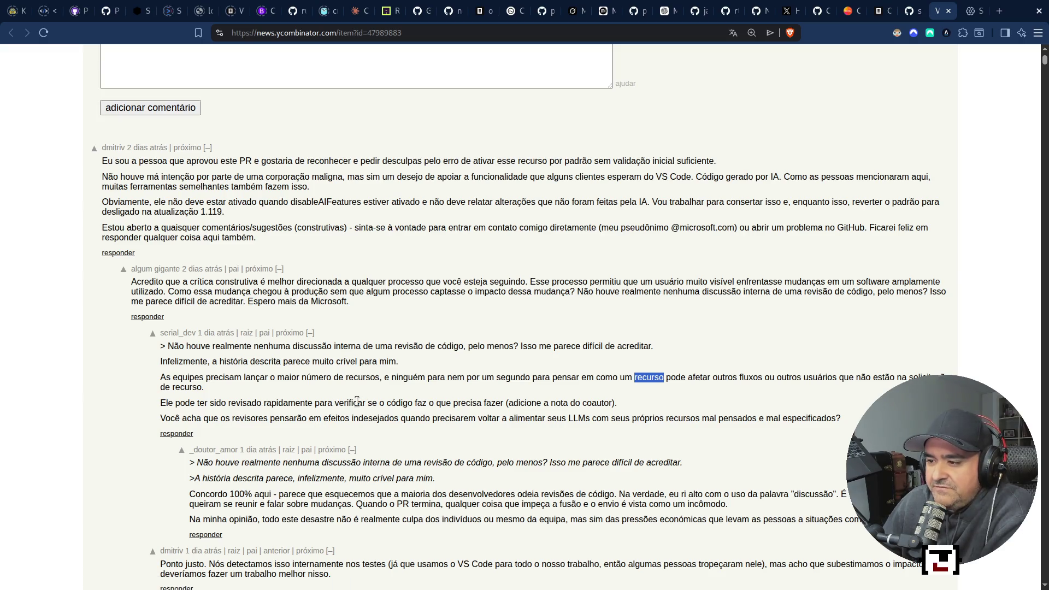
click(501, 407)
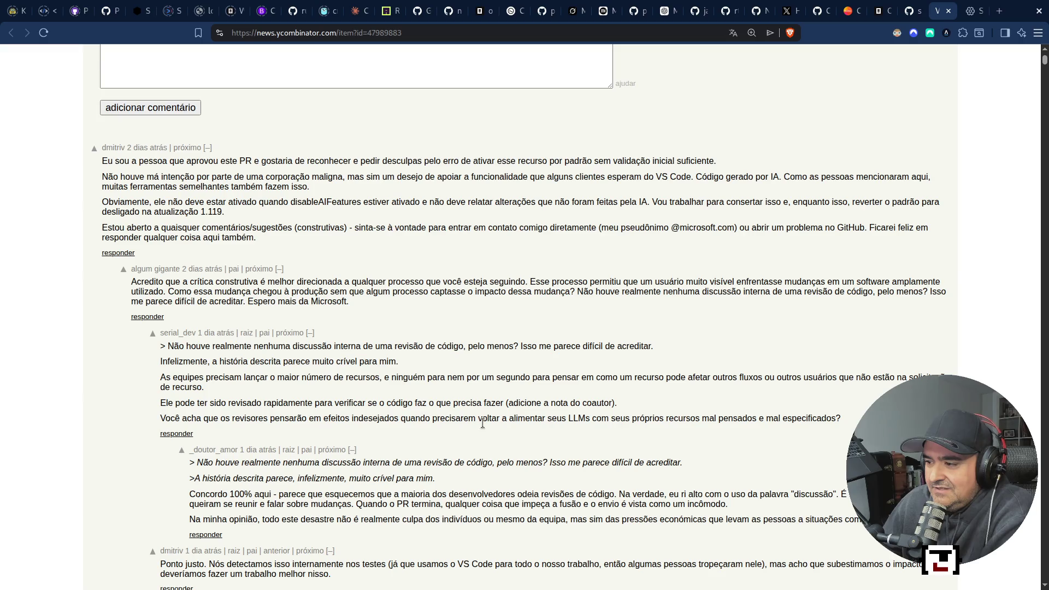
double_click(595, 404)
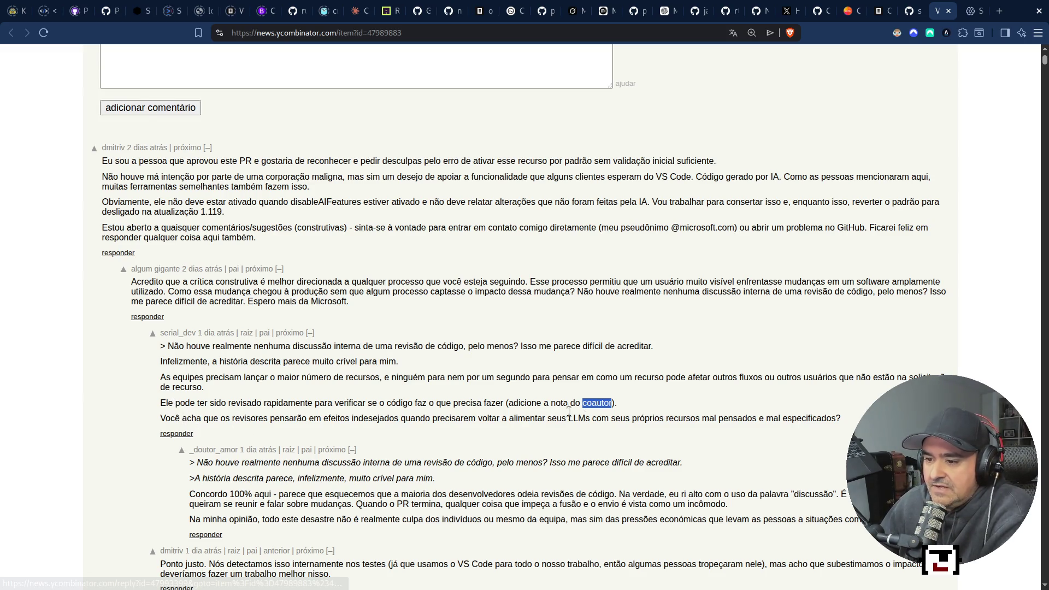
scroll(257, 437, down, 5)
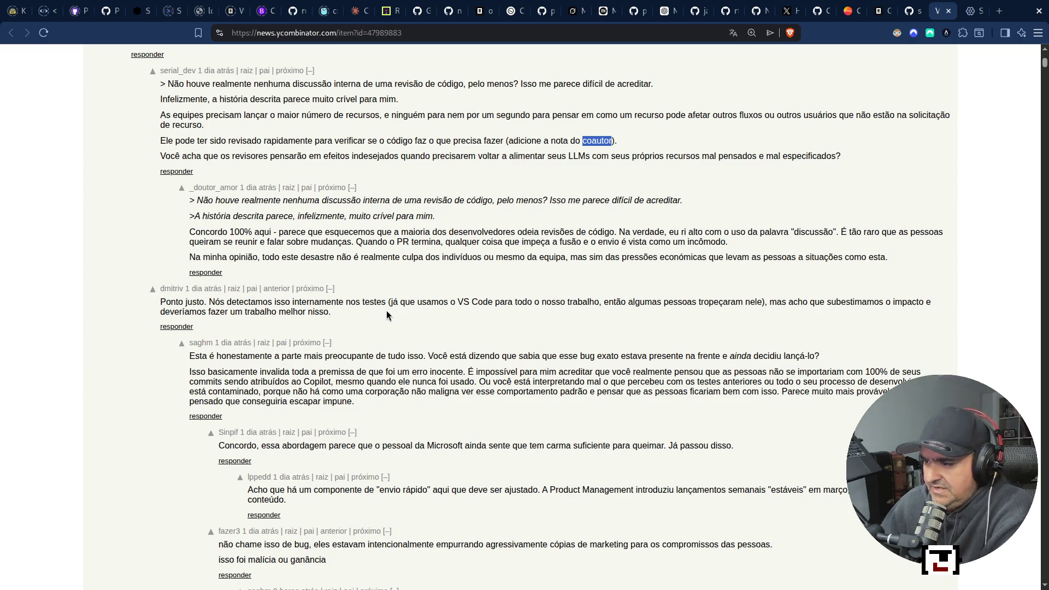
Step: Highlight the reply noting that VS Code is used internally at Microsoft
scroll(203, 296, up, 5)
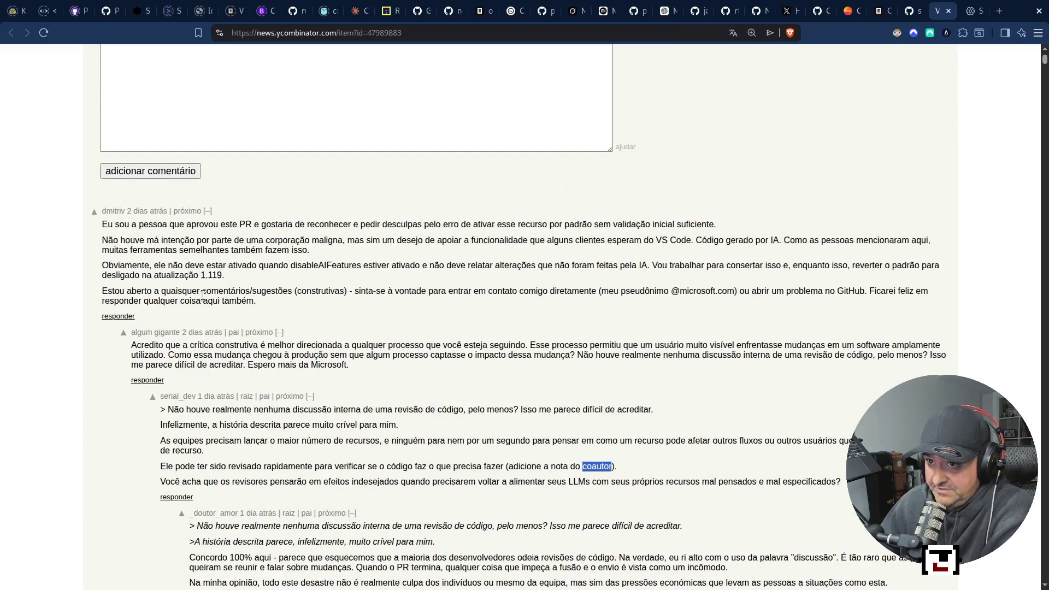
scroll(203, 295, up, 1)
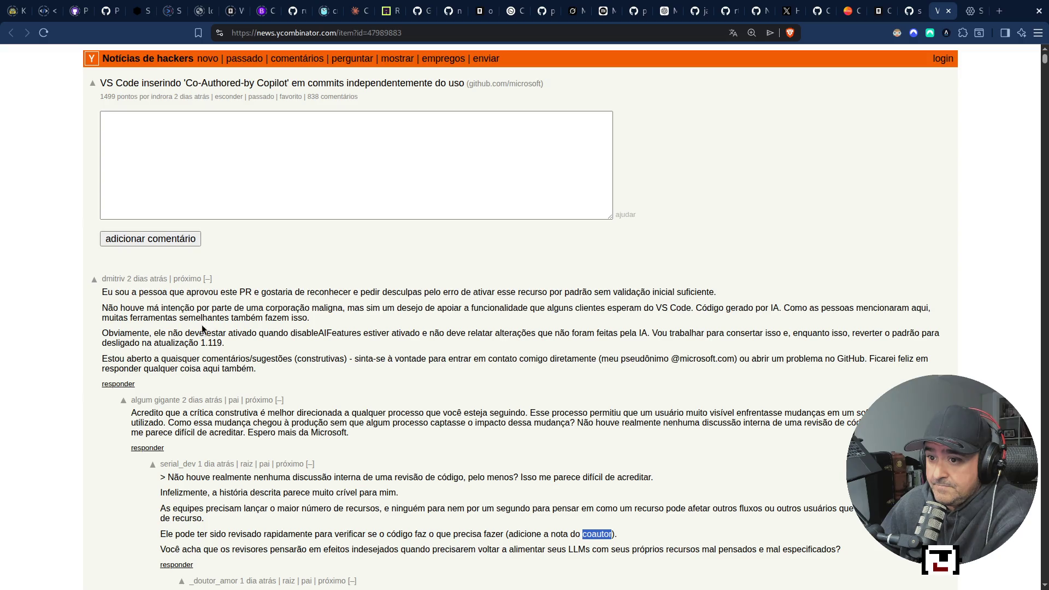
scroll(182, 374, down, 6)
scroll(182, 375, down, 2)
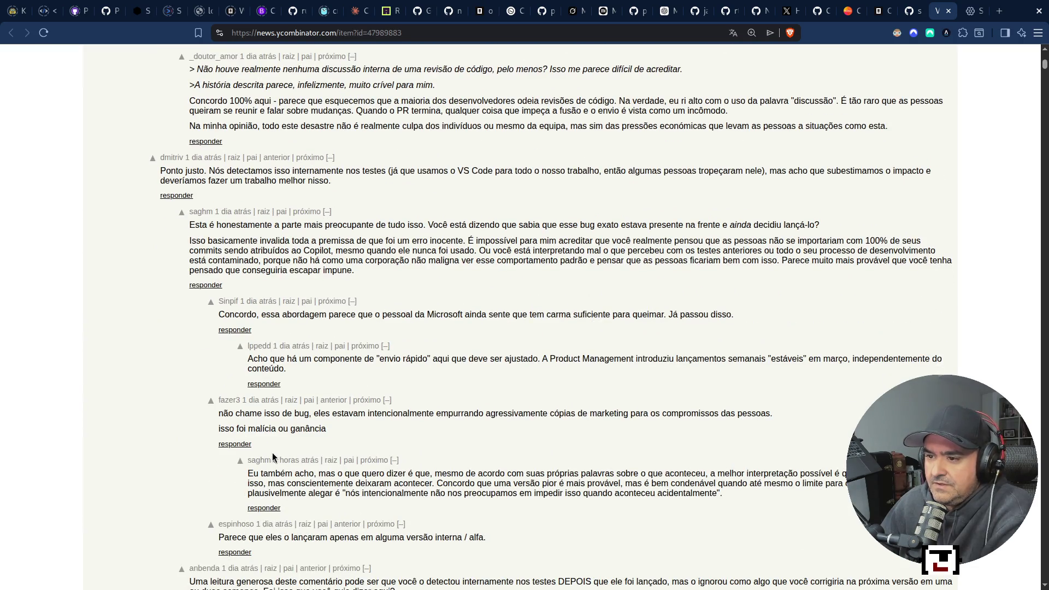
scroll(270, 399, up, 2)
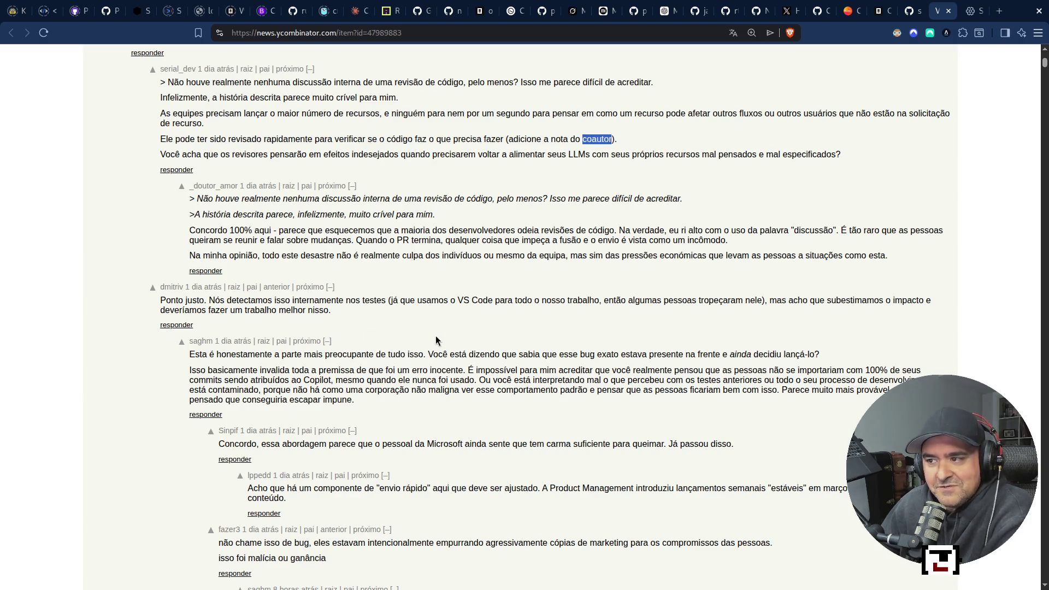
mouse_move(388, 301)
mouse_down()
mouse_move(336, 312)
mouse_move(764, 304)
mouse_up()
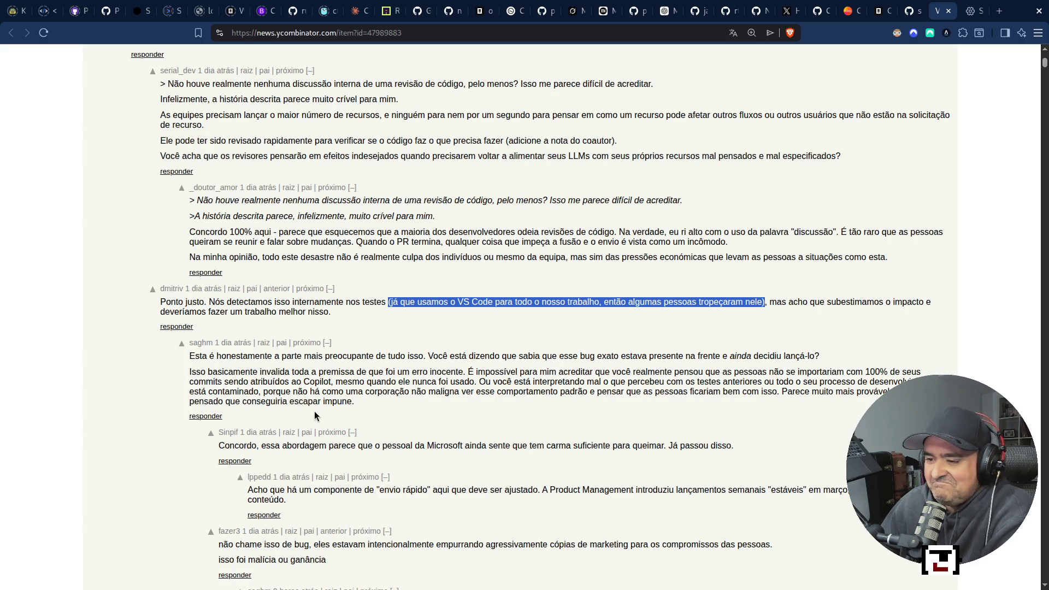
click(324, 466)
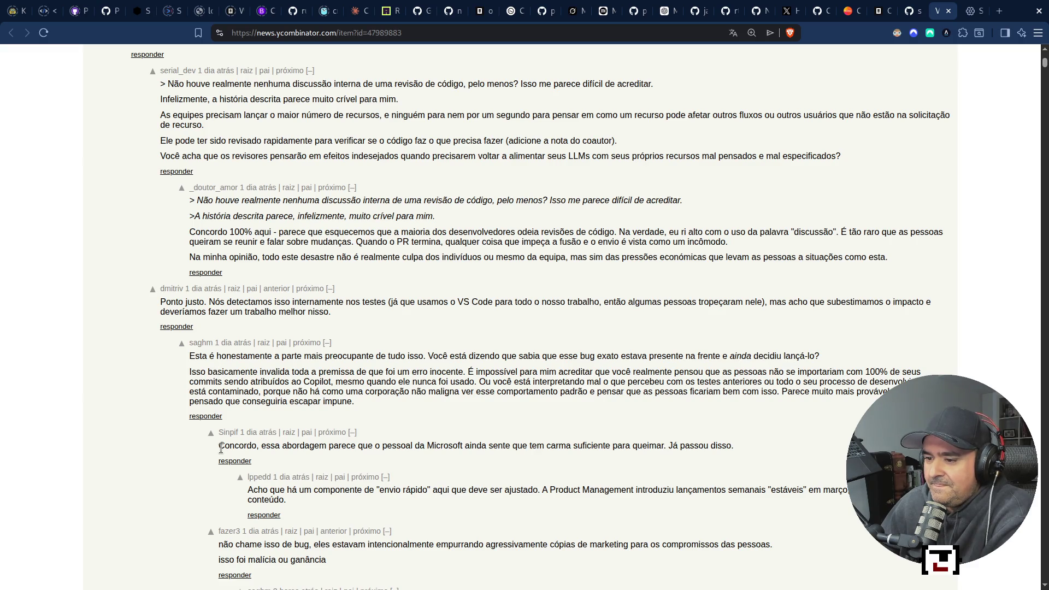
Step: Highlight the weekly release cadence comment and the marketing-copy accusation, then switch to the PicoClaw repository tab
scroll(281, 464, down, 3)
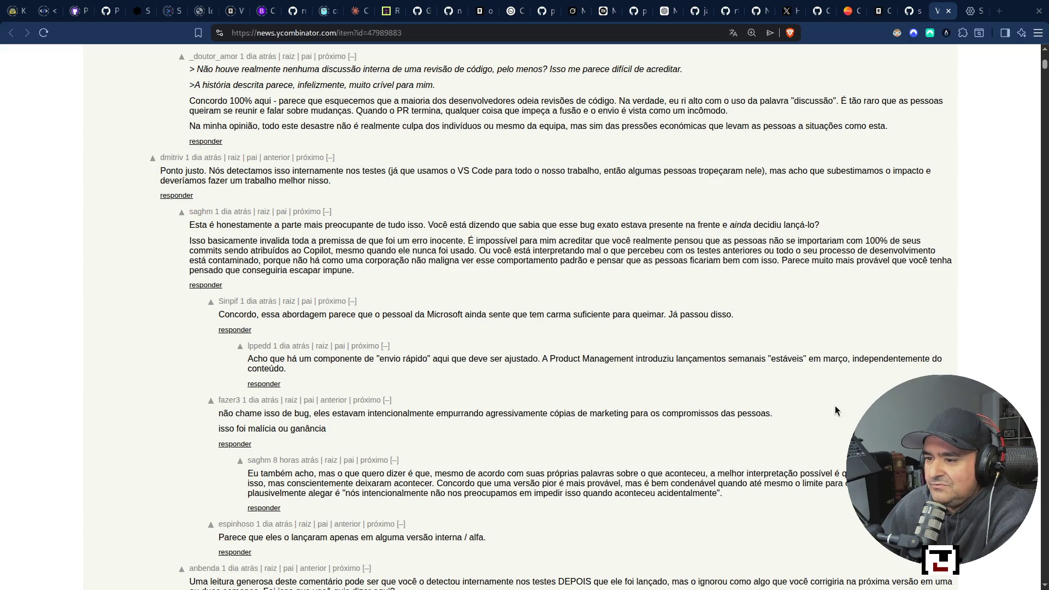
drag(250, 362, 329, 379)
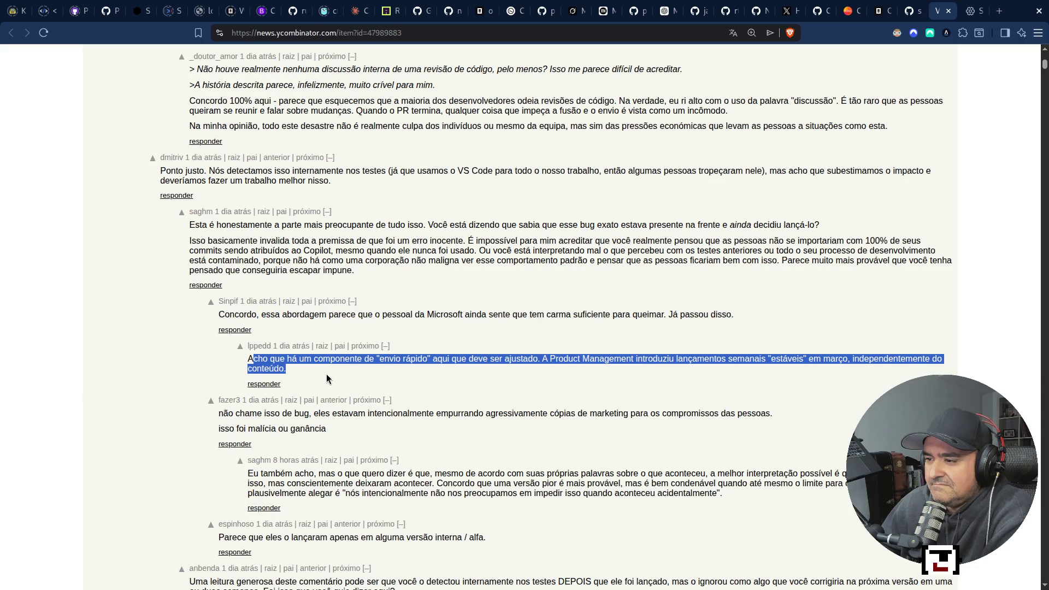
click(327, 375)
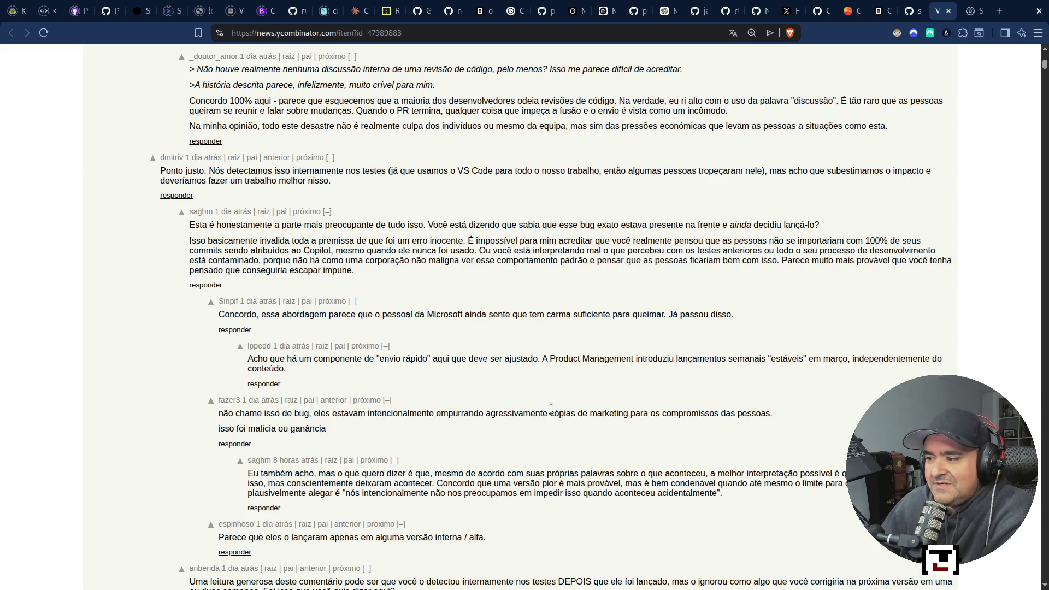
mouse_move(547, 411)
mouse_down()
mouse_move(780, 423)
mouse_move(422, 414)
mouse_move(358, 430)
mouse_up()
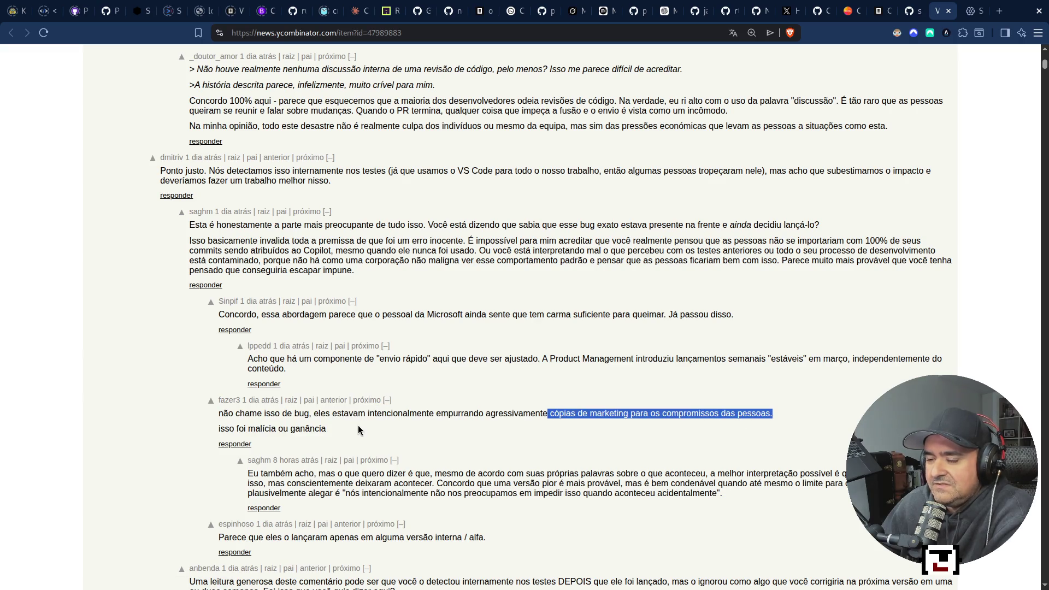
key(ctrl+shift+Tab)
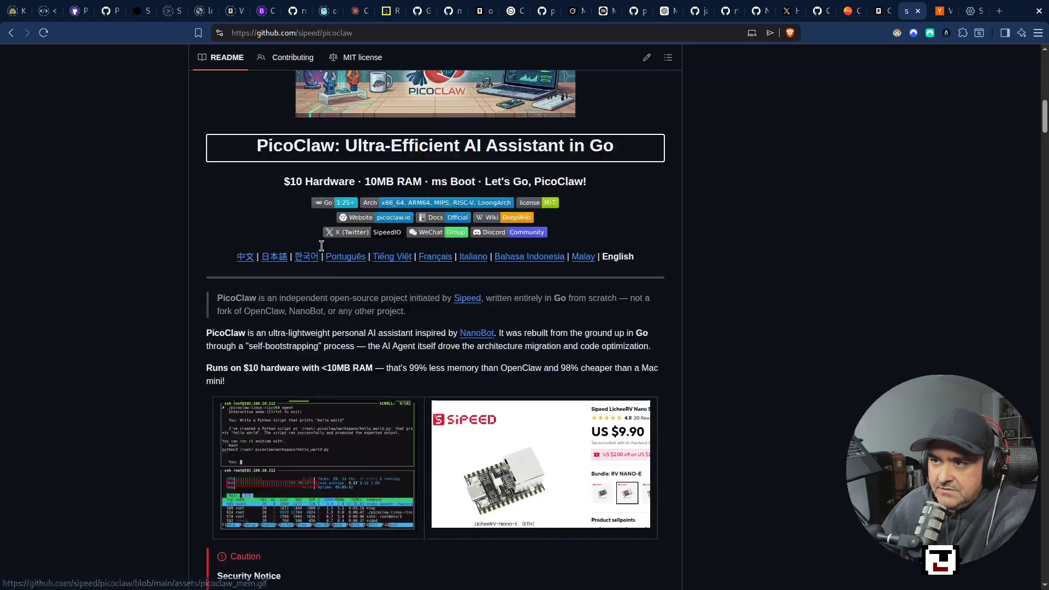
Step: Return to the Hacker News thread and highlight the author's apology comment
click(943, 11)
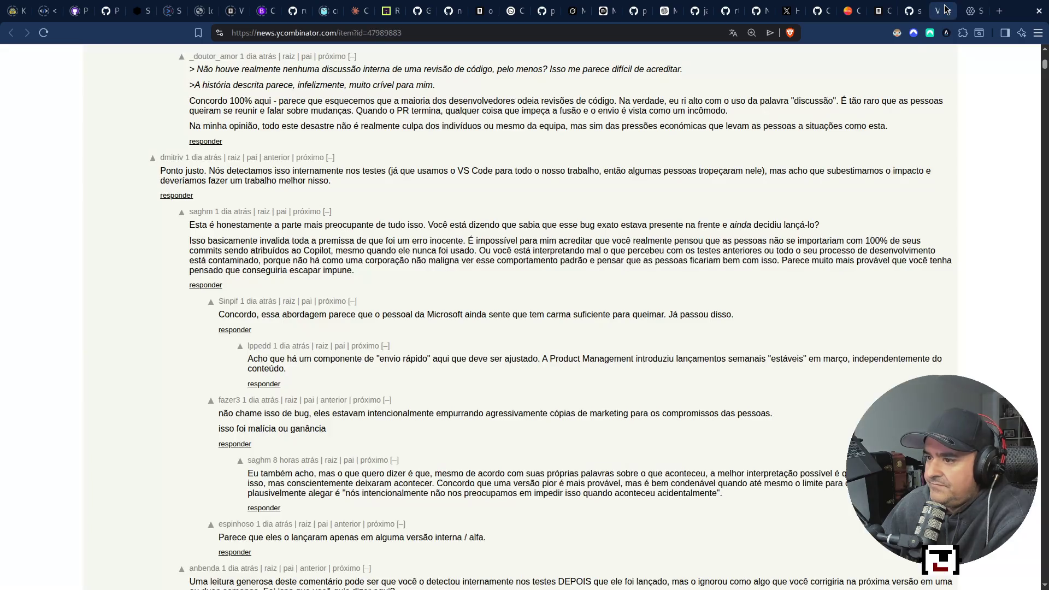
scroll(400, 317, up, 10)
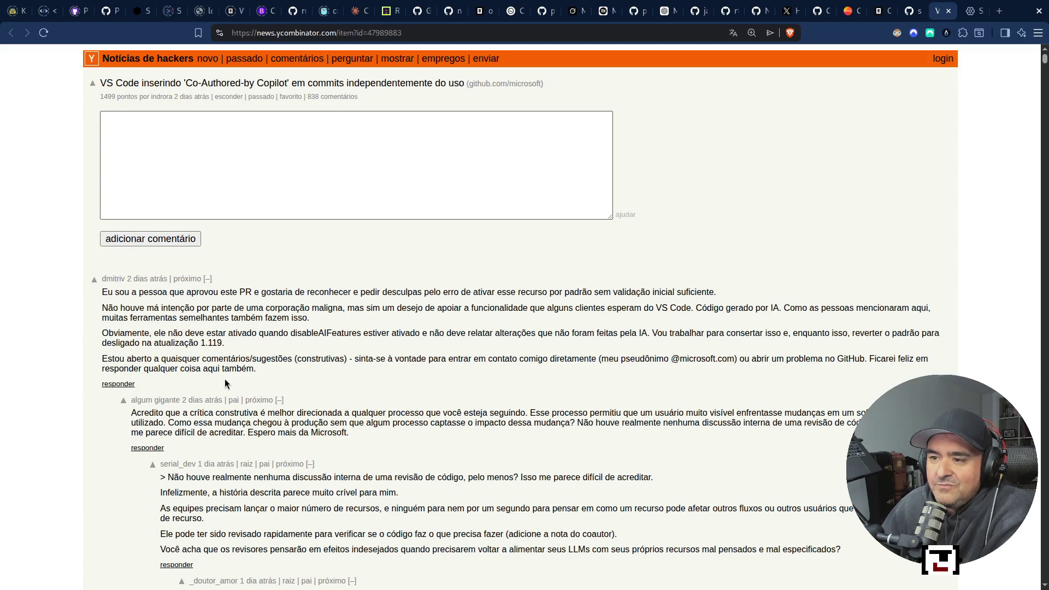
scroll(237, 451, down, 15)
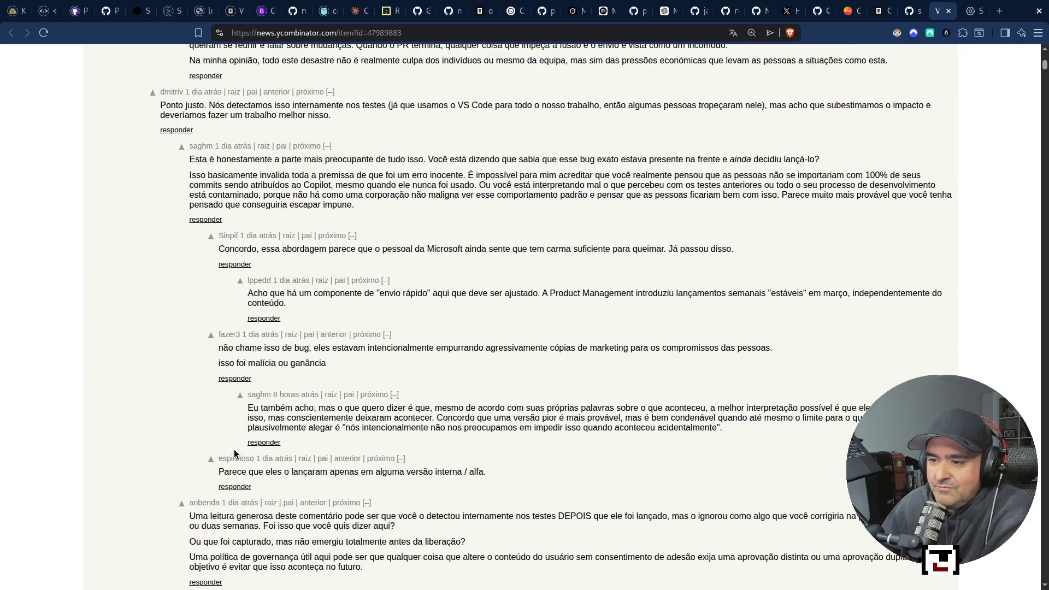
scroll(211, 535, down, 5)
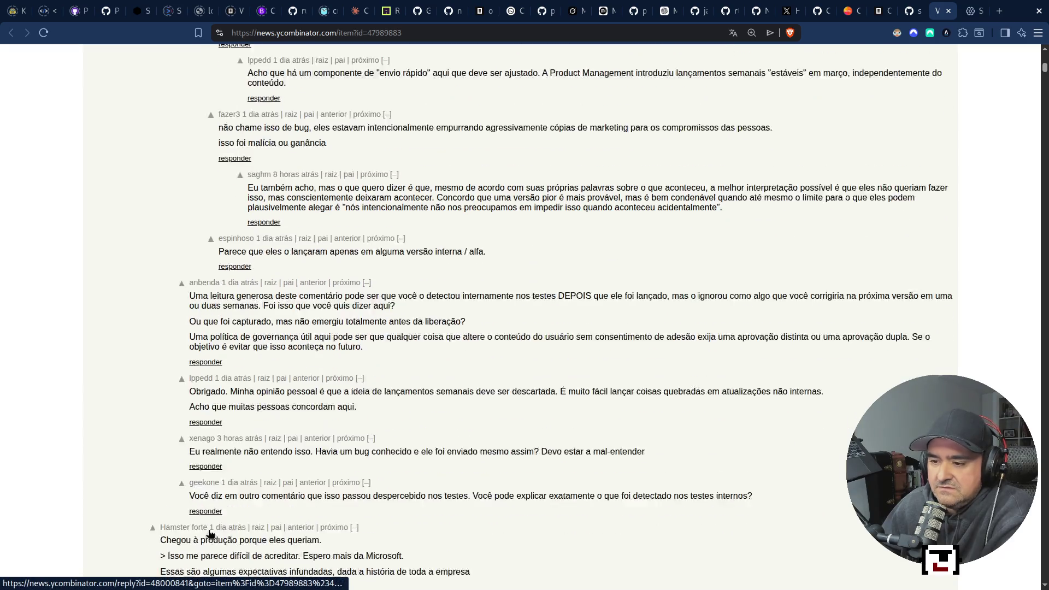
scroll(231, 423, up, 8)
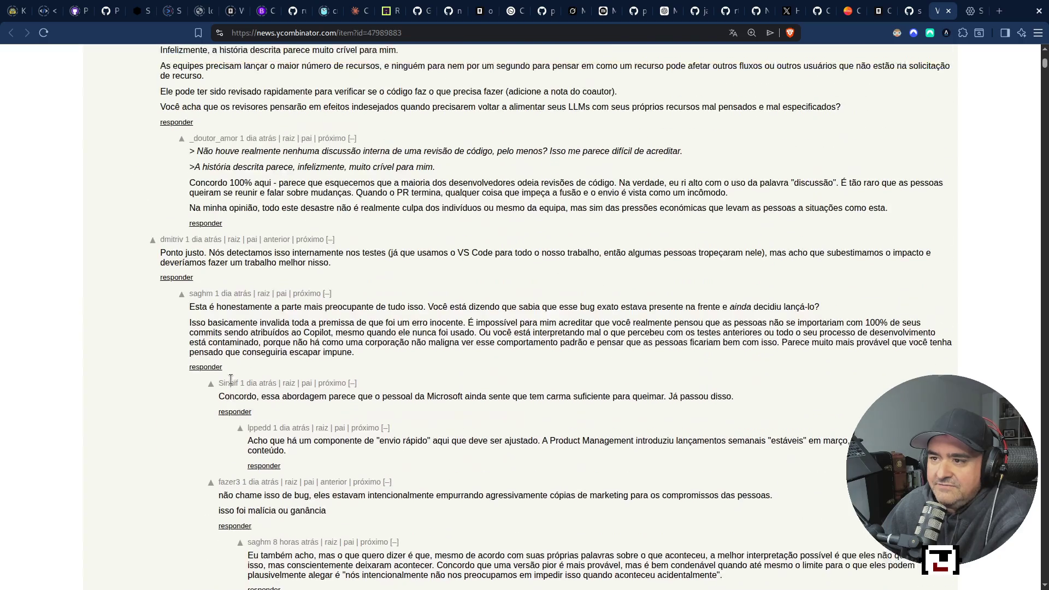
scroll(230, 379, up, 8)
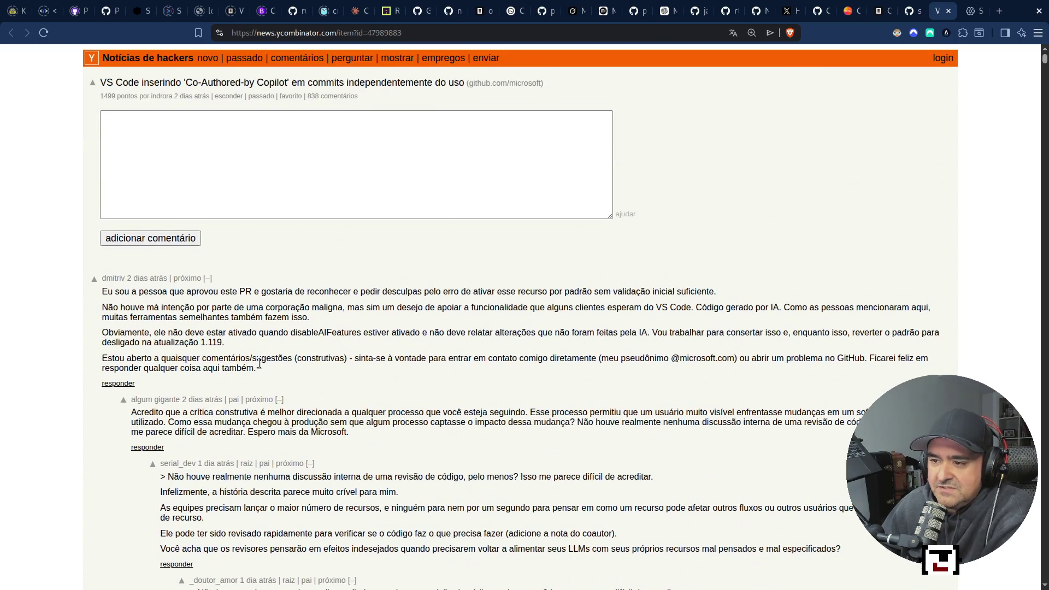
mouse_move(258, 368)
mouse_down()
mouse_move(81, 266)
mouse_move(103, 295)
mouse_up()
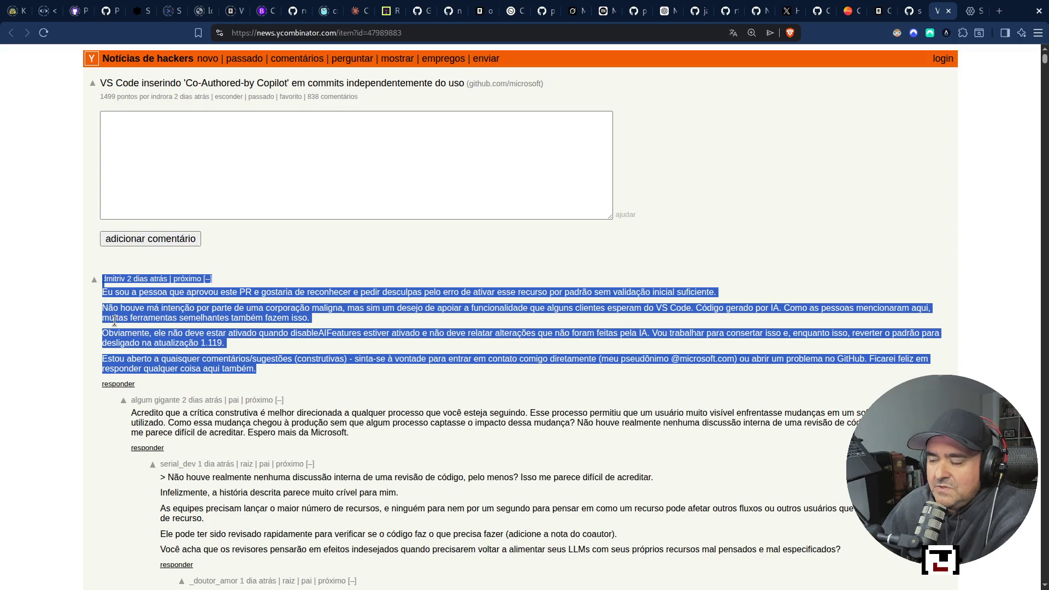
key(shift+Down)
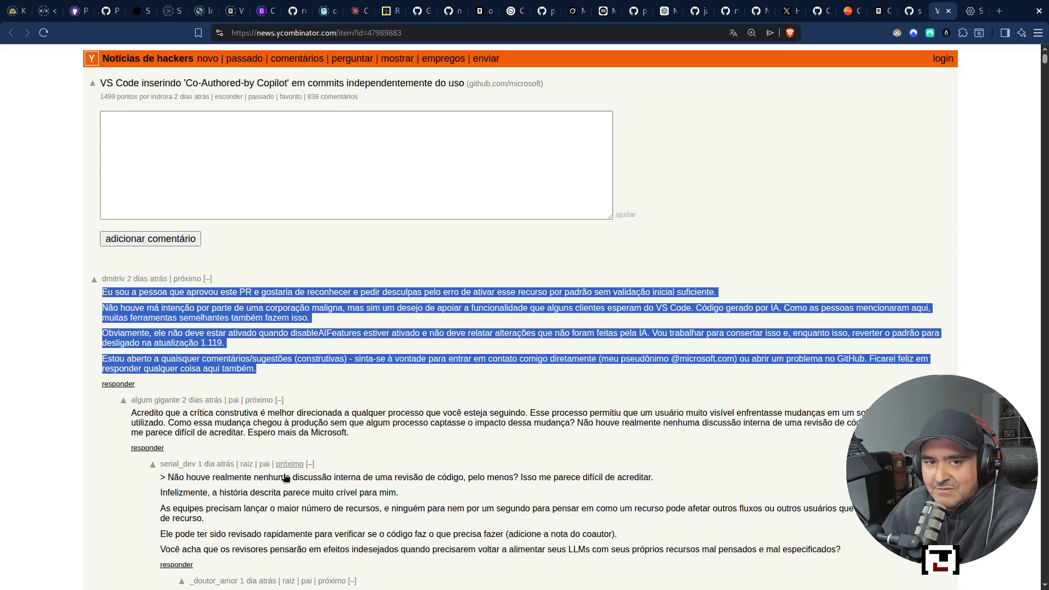
click(205, 293)
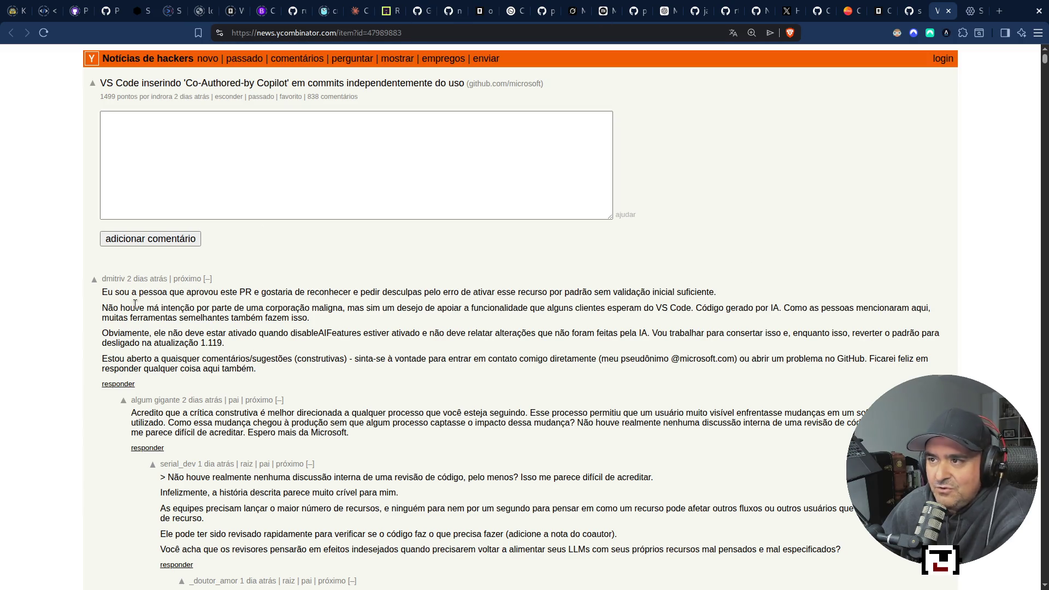
Step: Select the word 'construtivas' in the author's comment and open the story's linked pull request #313931
scroll(230, 429, down, 5)
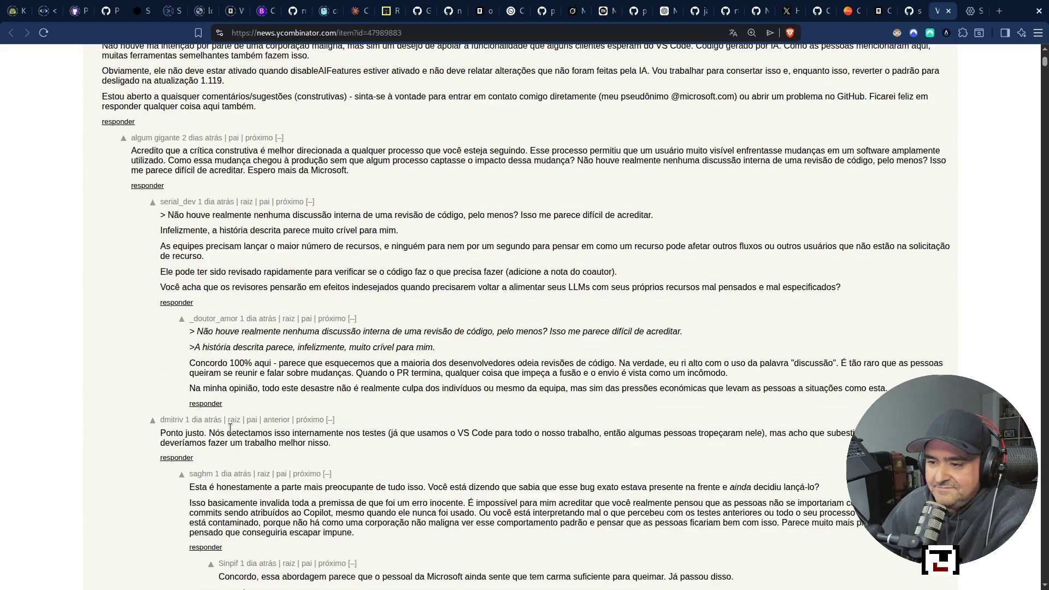
scroll(230, 429, down, 10)
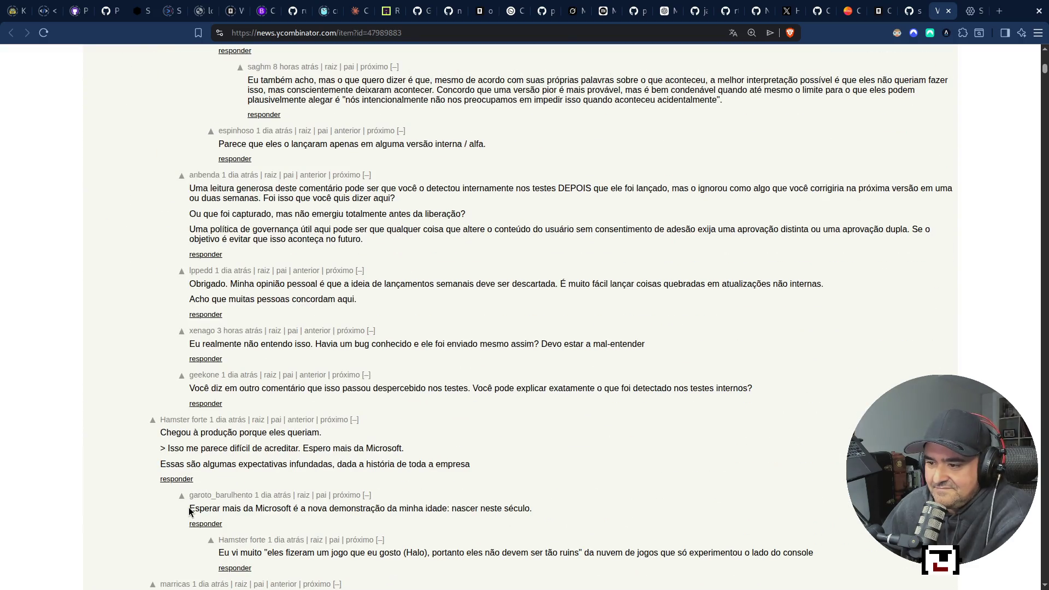
scroll(191, 519, down, 6)
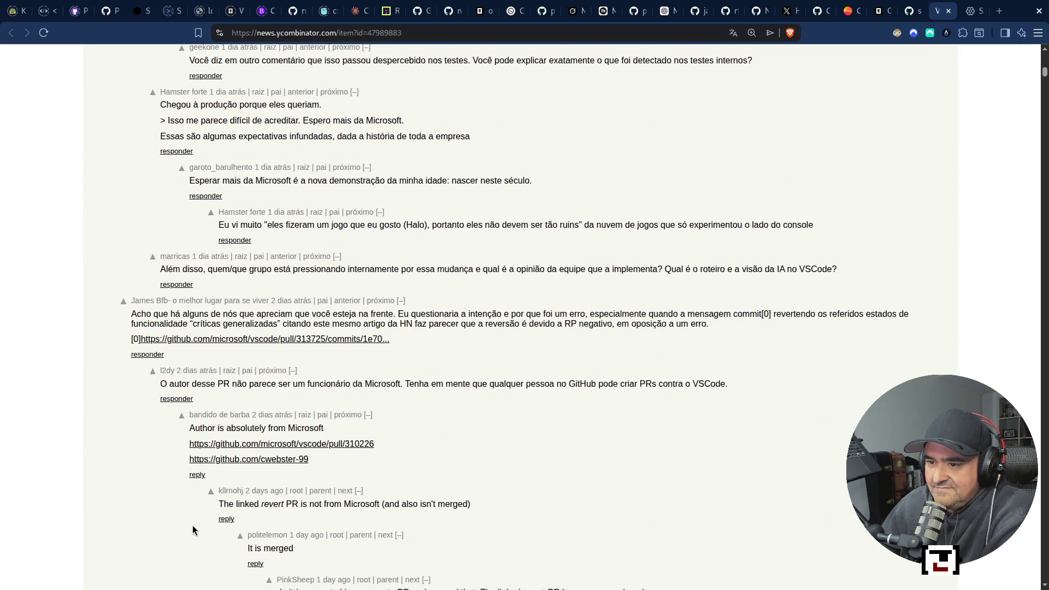
scroll(193, 529, down, 5)
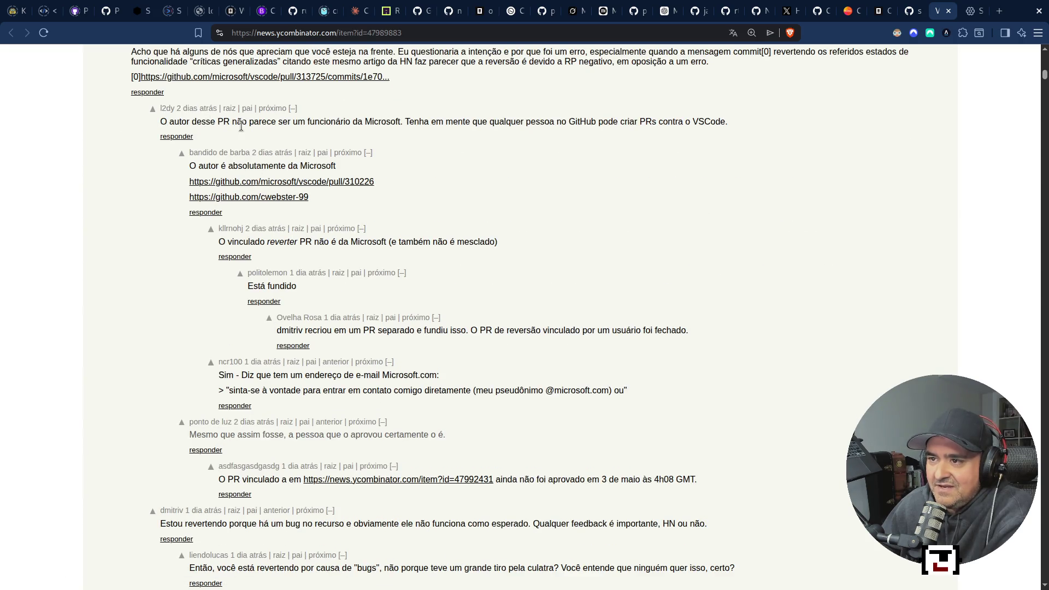
scroll(254, 284, up, 20)
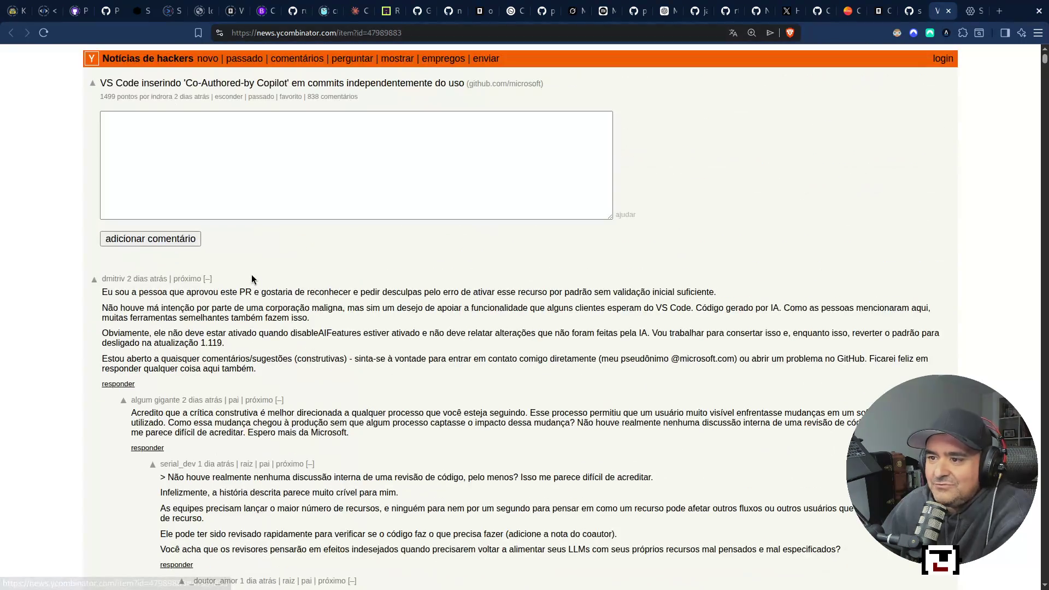
double_click(307, 360)
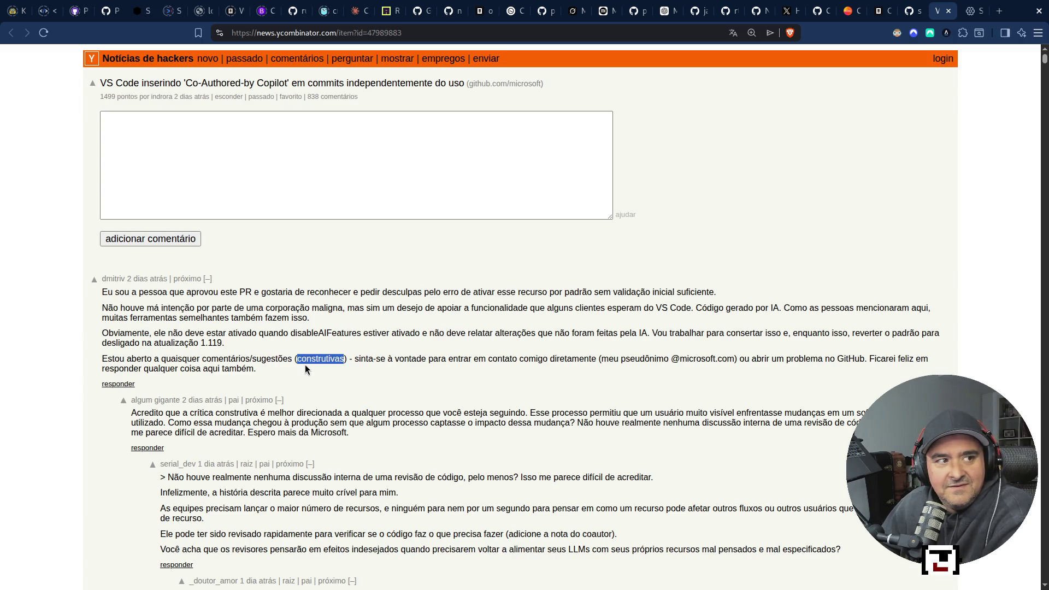
click(282, 83)
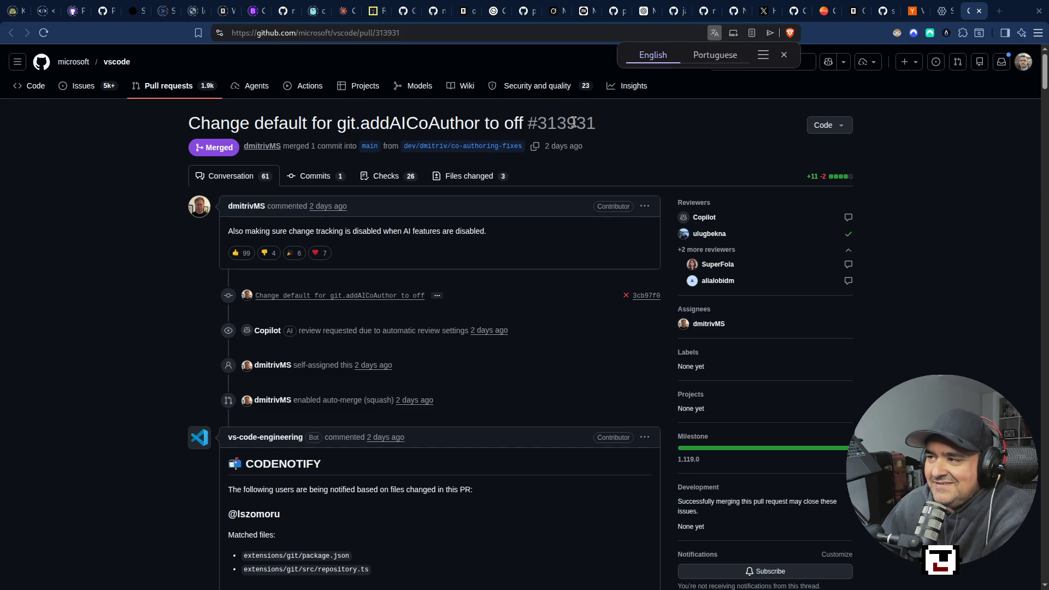
Step: Select the last digits 931 of the PR number and the pull request description sentence
mouse_move(538, 122)
mouse_down()
mouse_move(614, 134)
mouse_move(570, 118)
mouse_move(603, 124)
mouse_up()
mouse_move(603, 124)
mouse_down()
mouse_move(546, 109)
mouse_move(542, 123)
mouse_up()
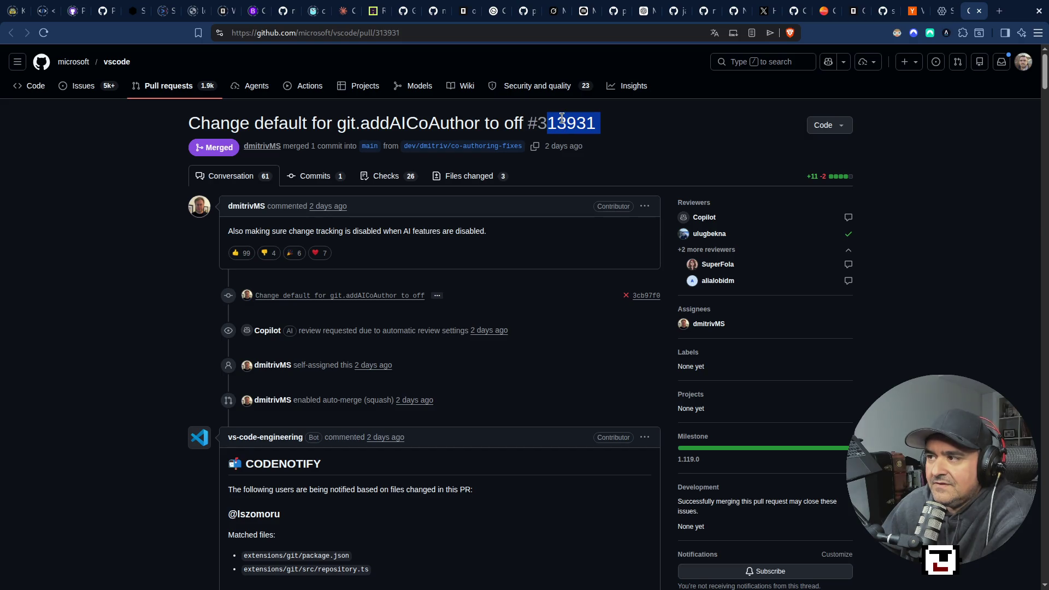
drag(568, 125, 609, 129)
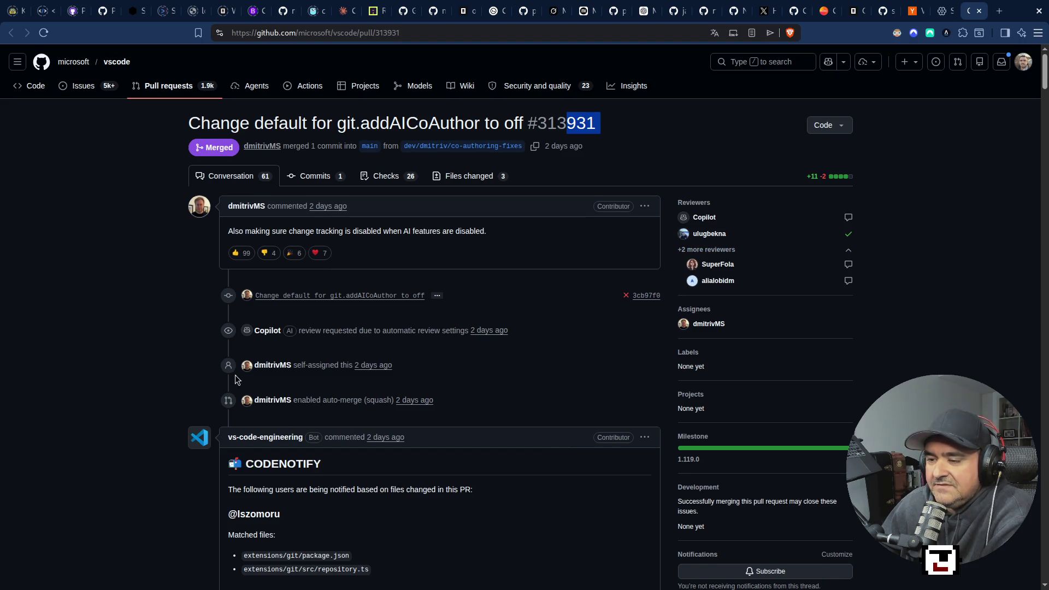
scroll(224, 397, down, 2)
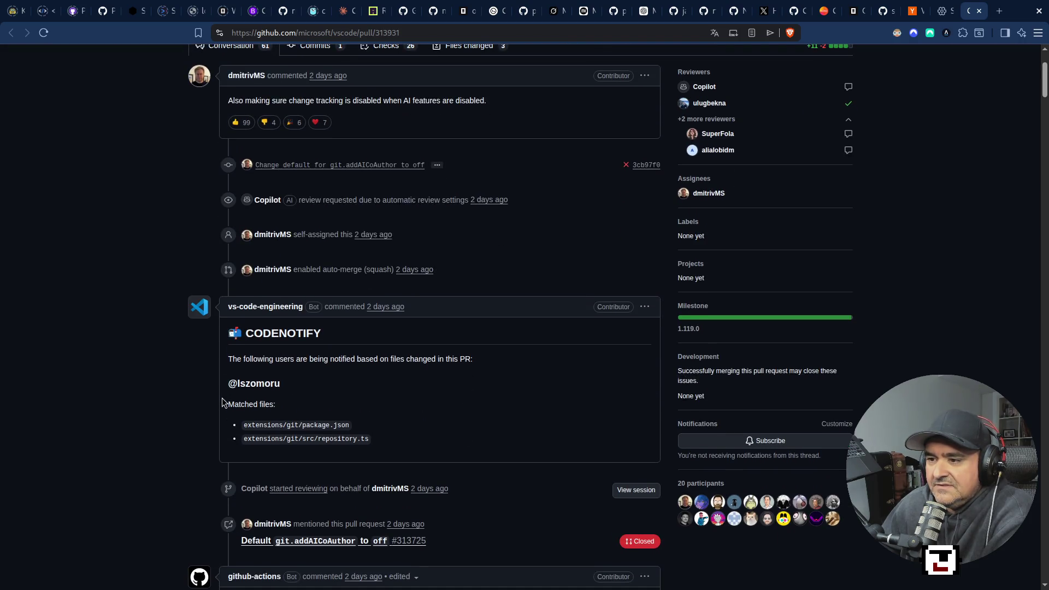
scroll(224, 402, up, 2)
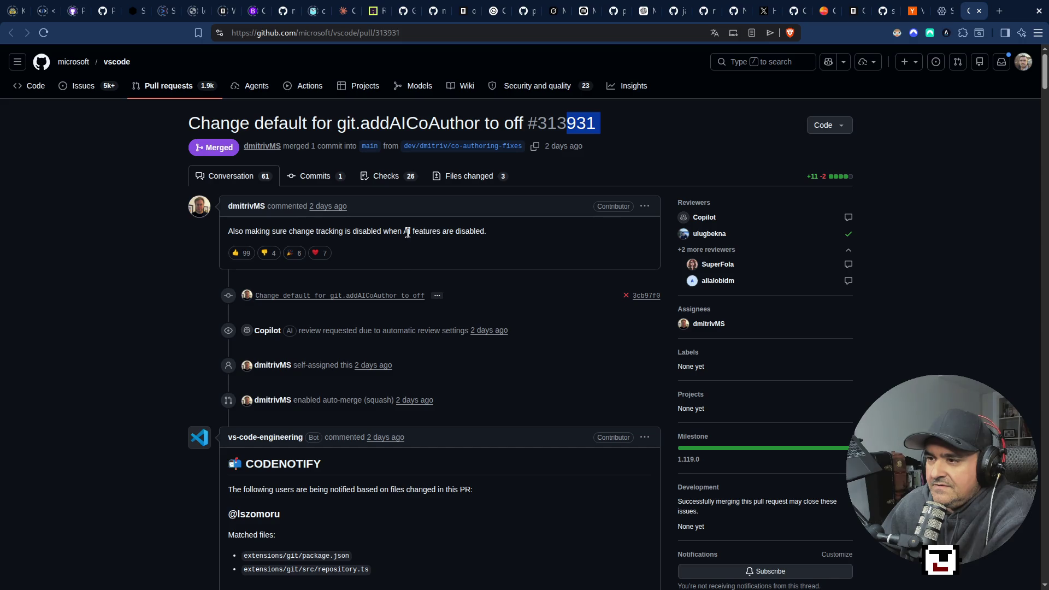
drag(226, 235, 538, 244)
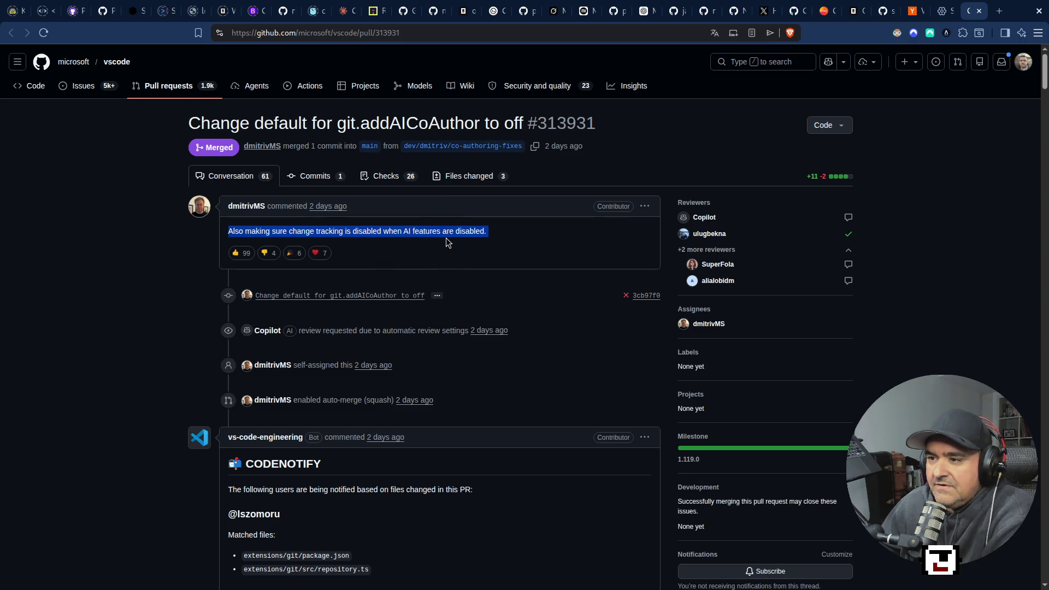
Step: Open the commit's file changes, scroll through the diff, and switch to the live chat windows
mouse_move(265, 251)
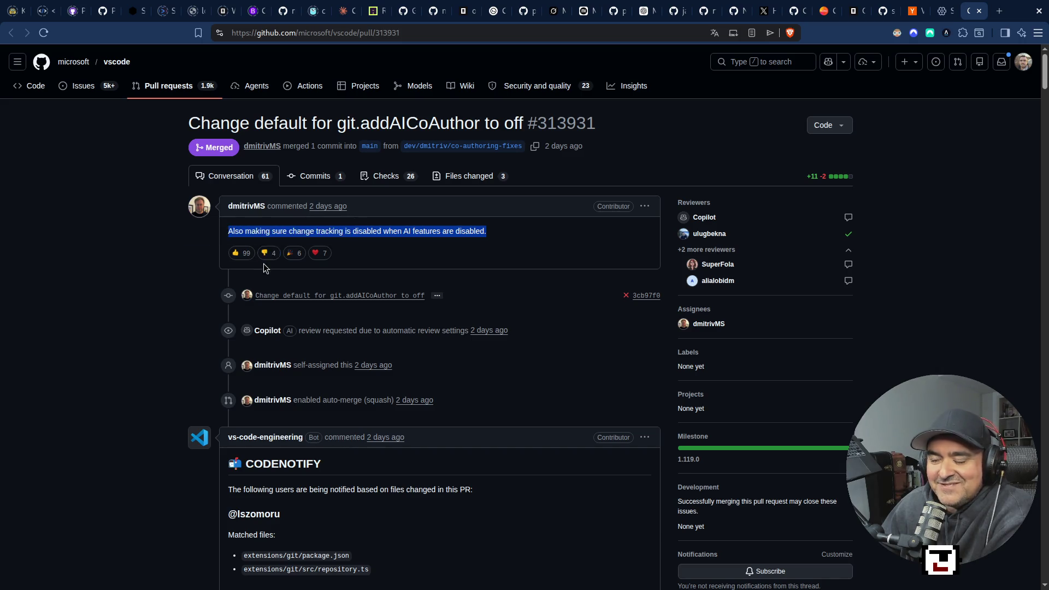
click(303, 301)
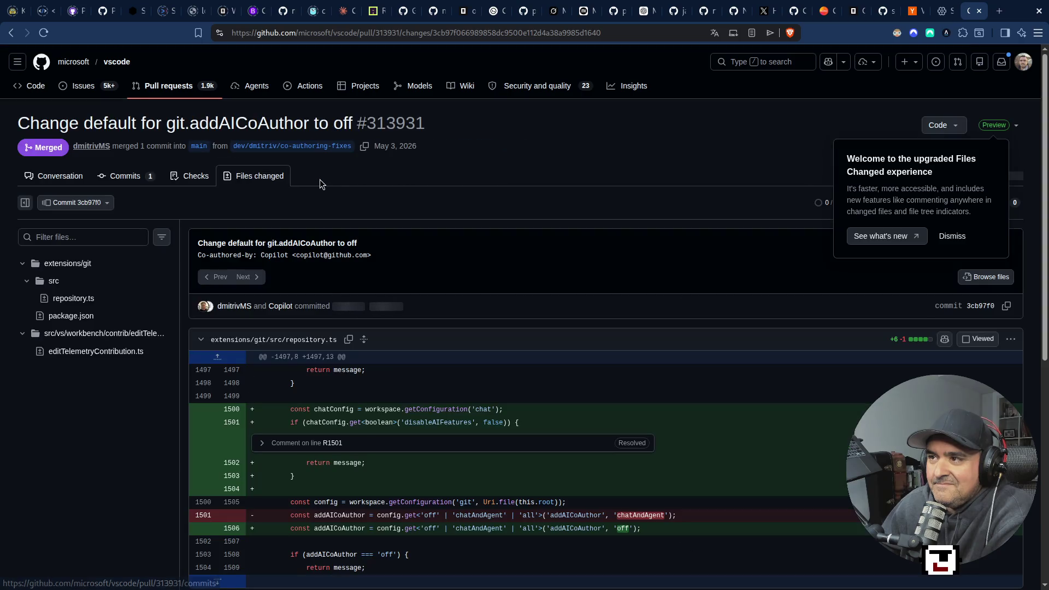
scroll(415, 484, down, 3)
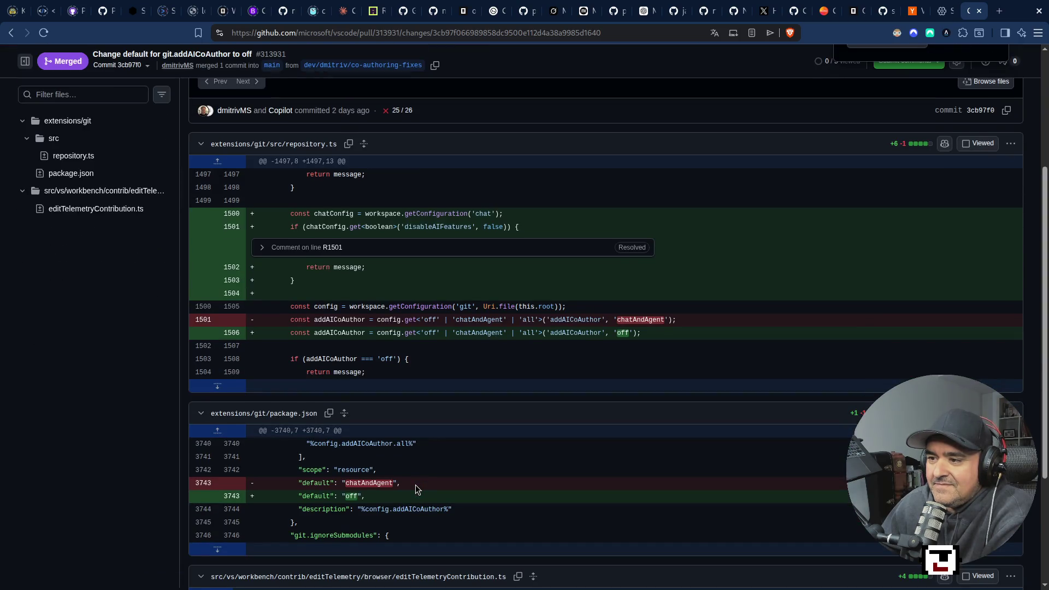
scroll(415, 484, down, 3)
scroll(412, 489, up, 6)
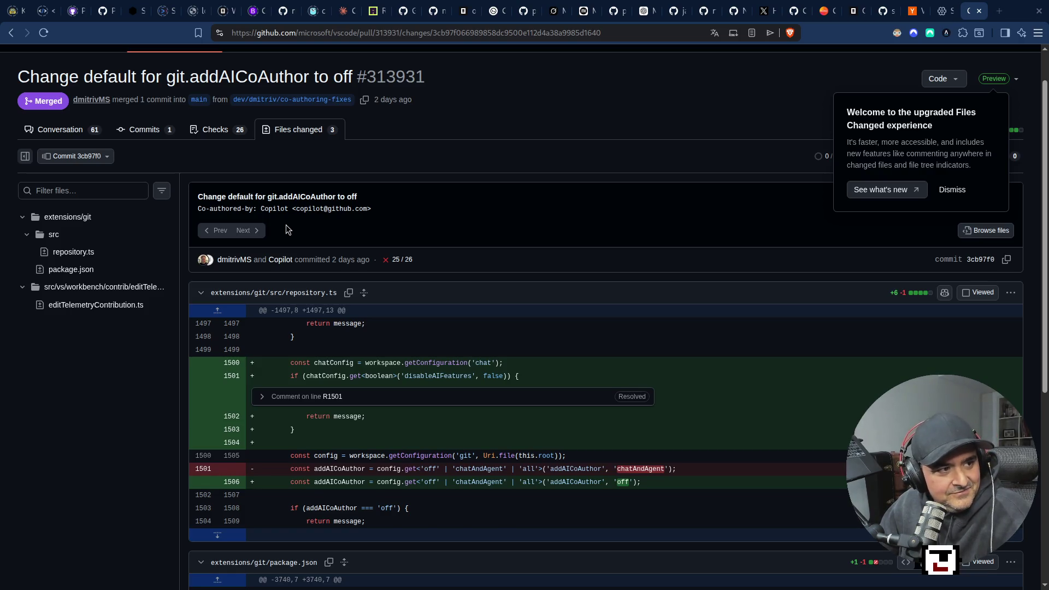
key(super+2)
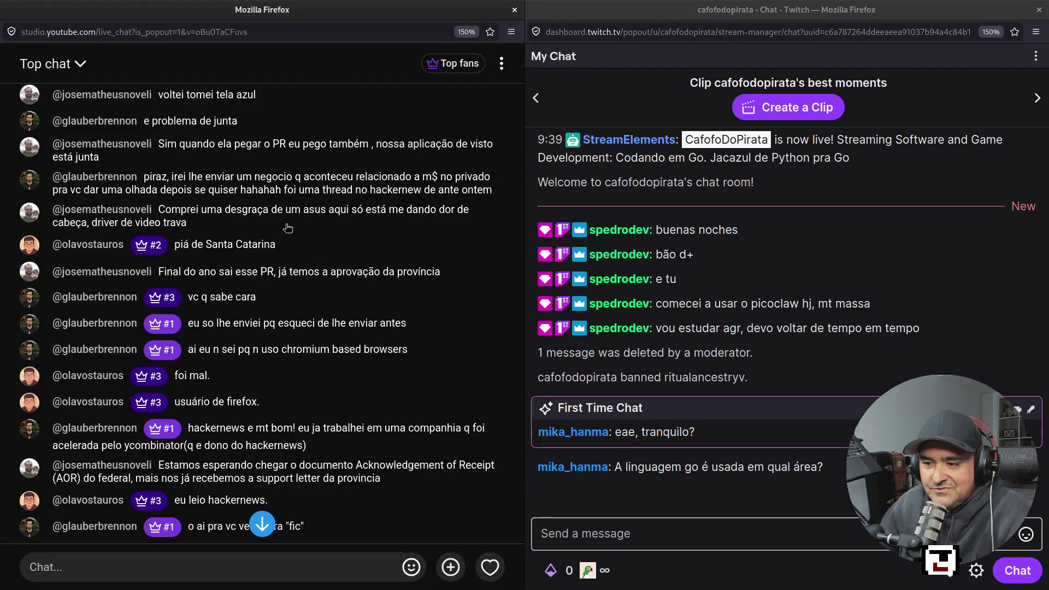
Step: Scroll the YouTube live chat down to the 'o futuro é agora' message
scroll(126, 461, down, 3)
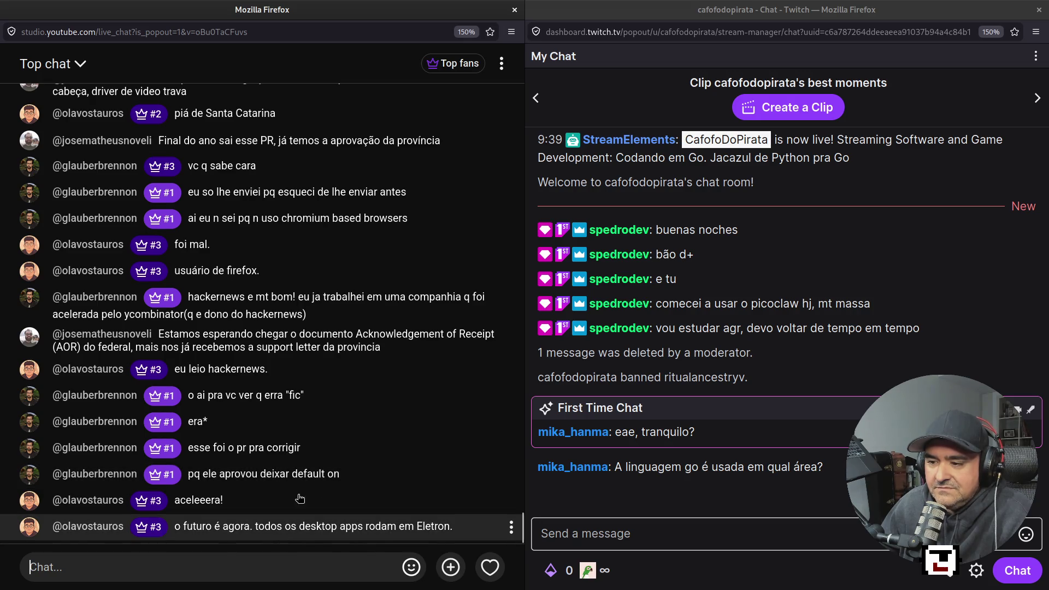
Step: Switch back to the PR #313931 commit diff, scroll through its file changes, then reopen the Hacker News tab
key(super+2)
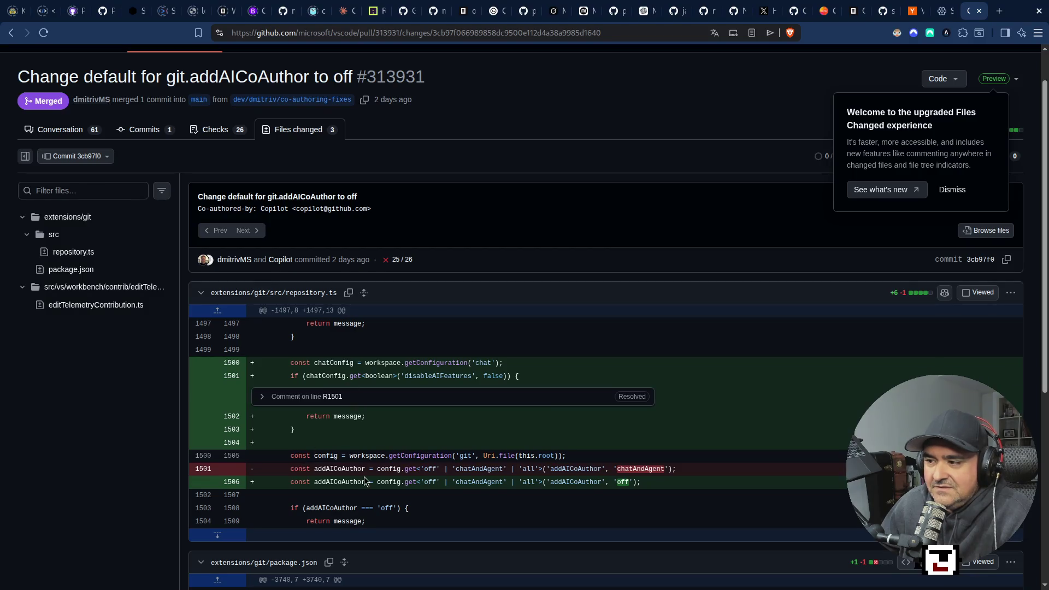
scroll(428, 463, down, 5)
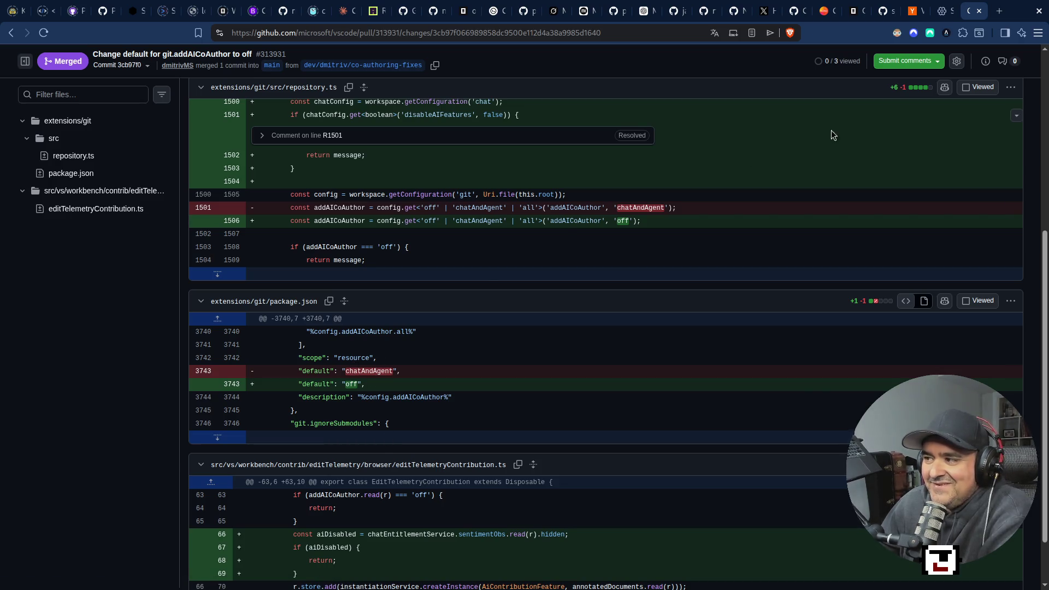
scroll(645, 254, up, 3)
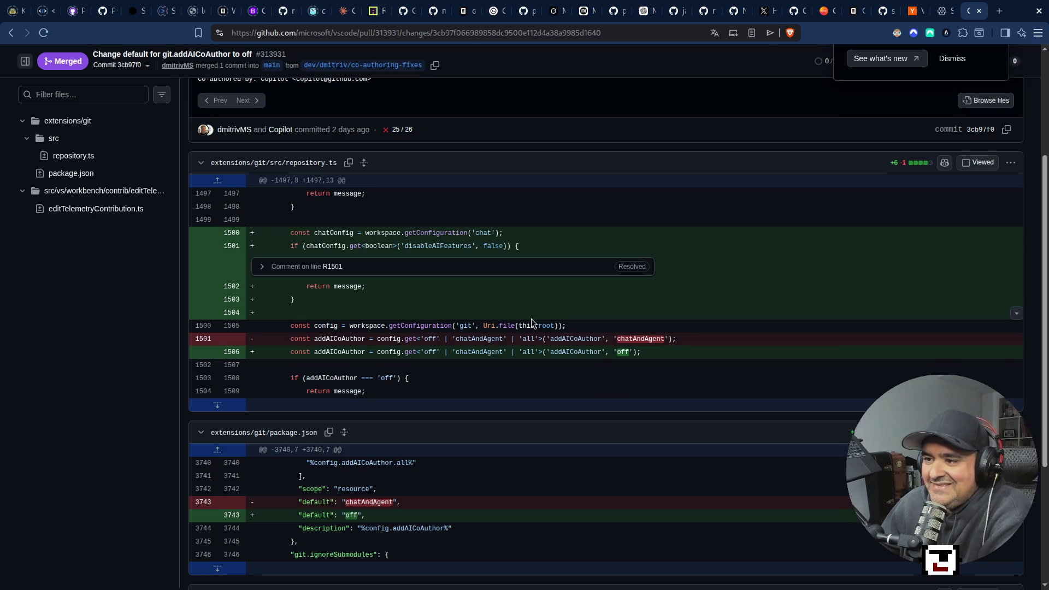
scroll(533, 358, down, 3)
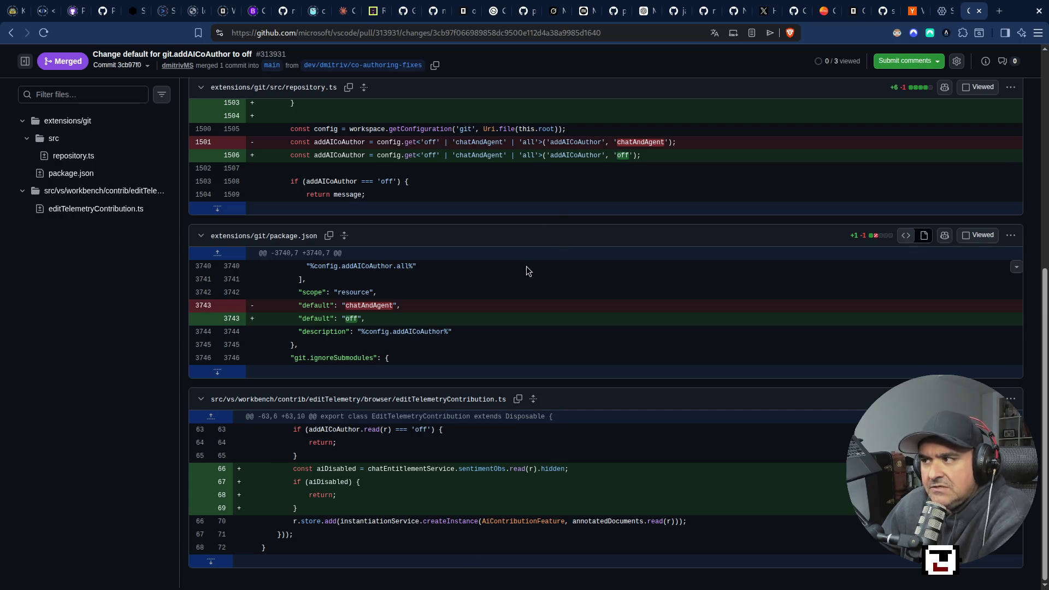
scroll(526, 267, up, 2)
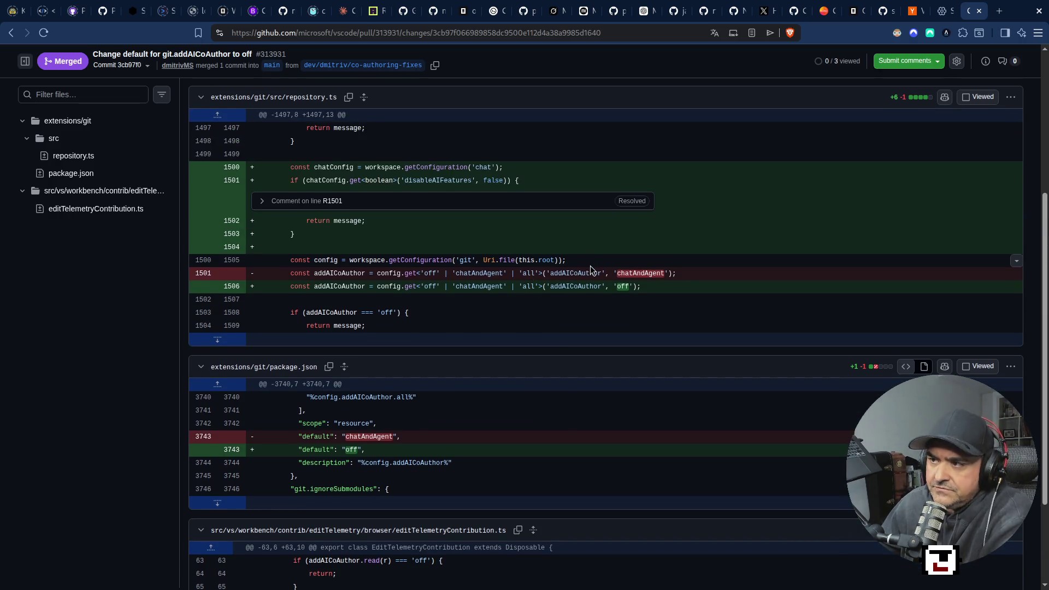
click(914, 11)
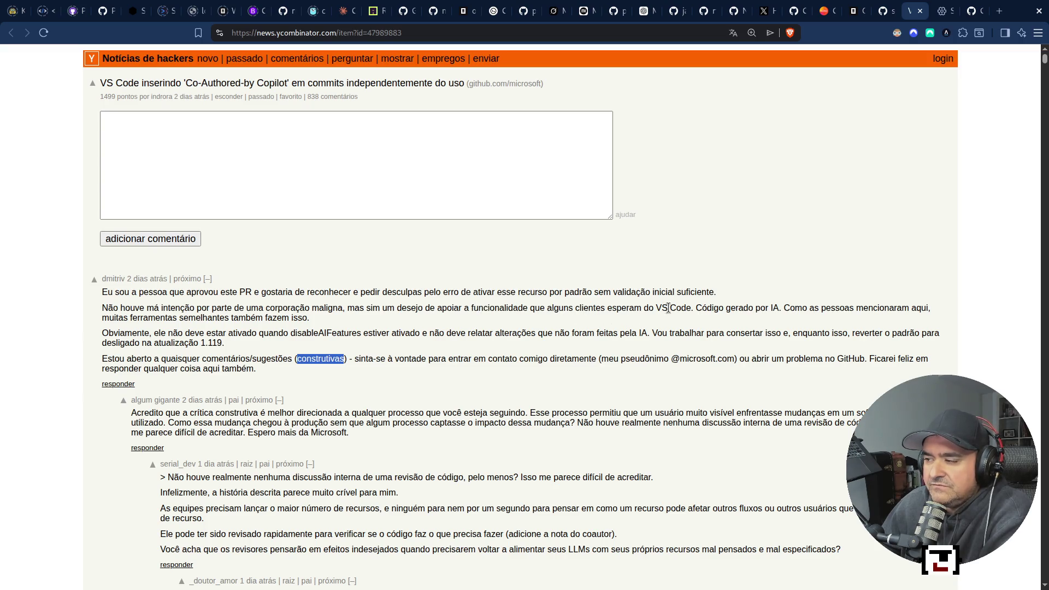
Step: Select and reread the 'Vou trabalhar…1.119' revert promise, then move to Brave's translation settings
click(782, 309)
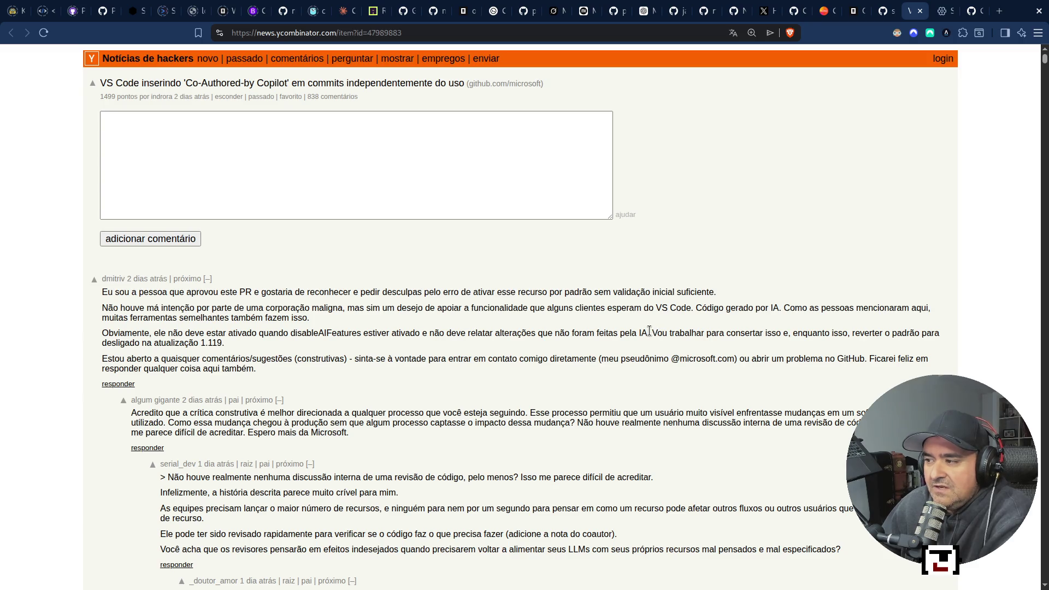
drag(649, 331, 652, 333)
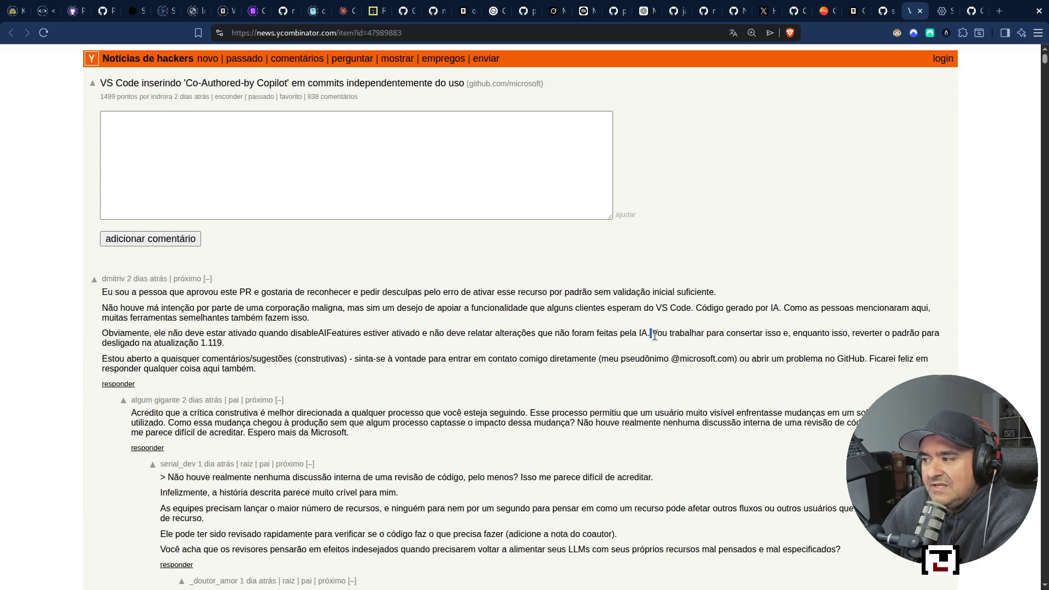
key(shift+Home)
click(652, 335)
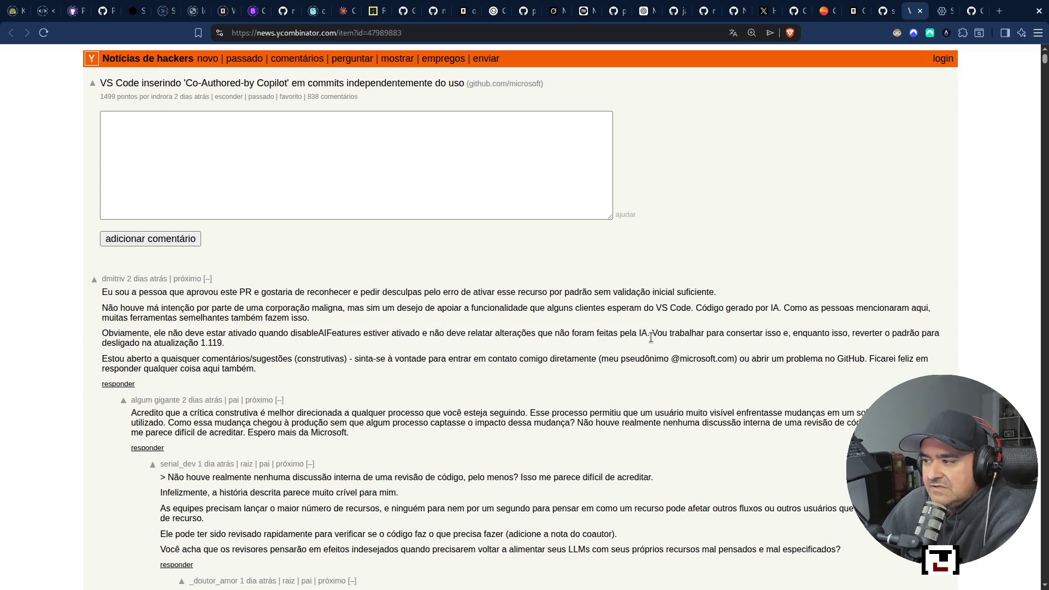
key(shift+Down)
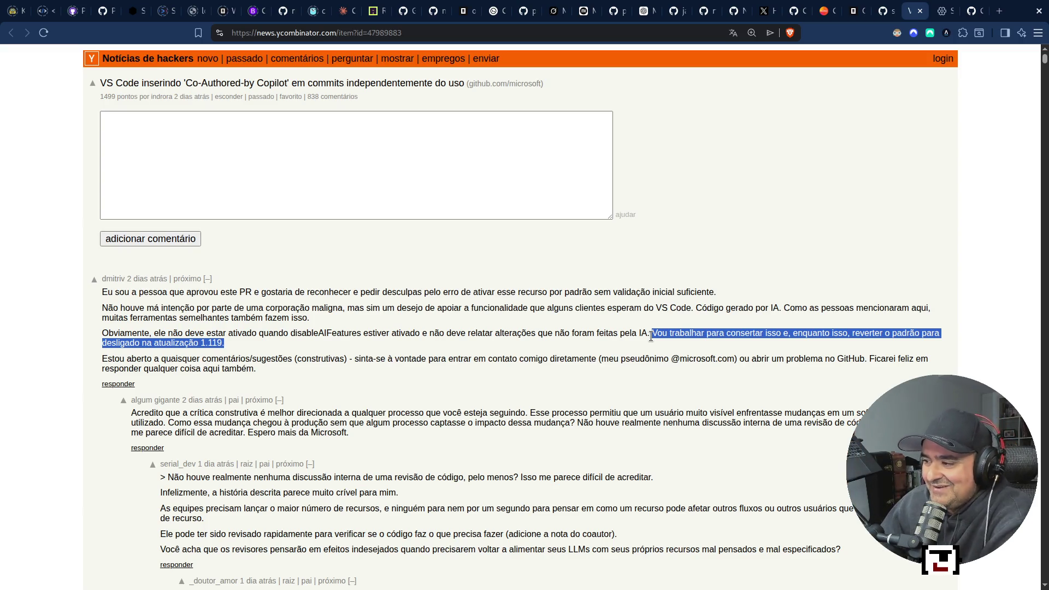
click(671, 246)
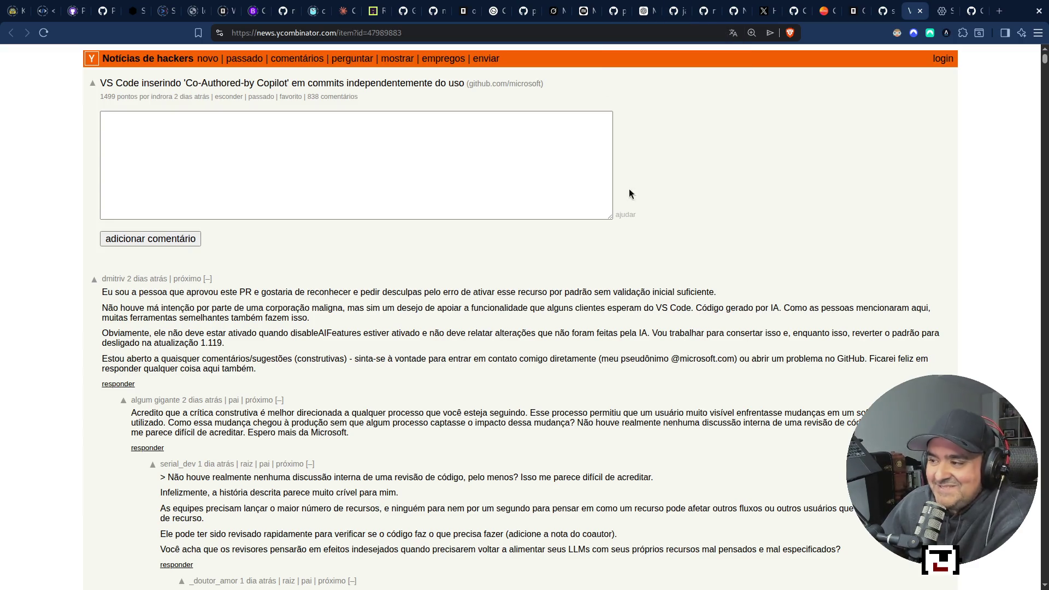
click(940, 12)
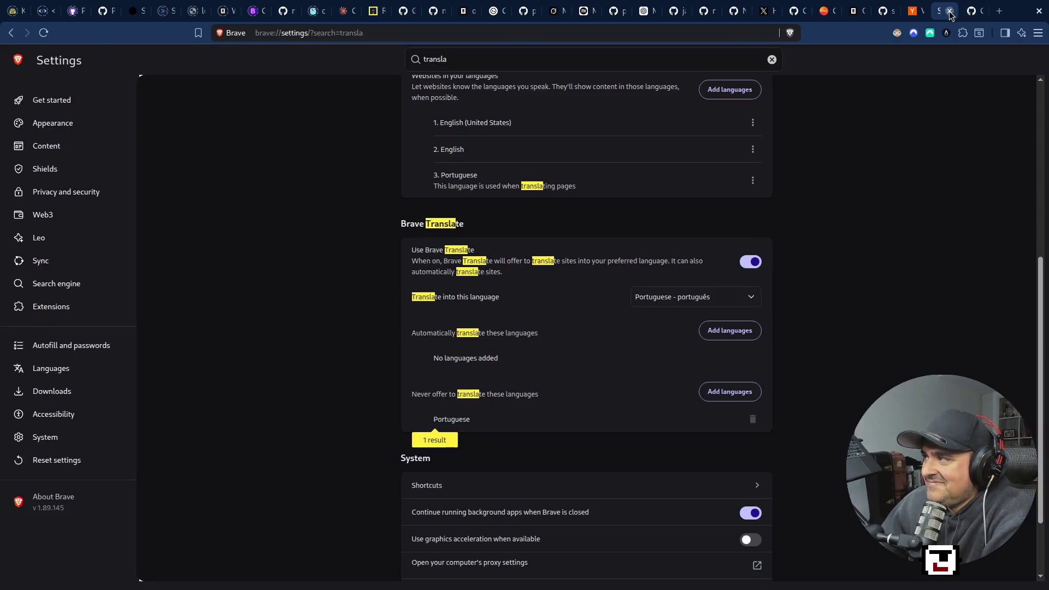
Step: Close the Brave Settings tab and scroll the PR #313931 addAICoAuthor diff
click(949, 12)
scroll(293, 445, down, 3)
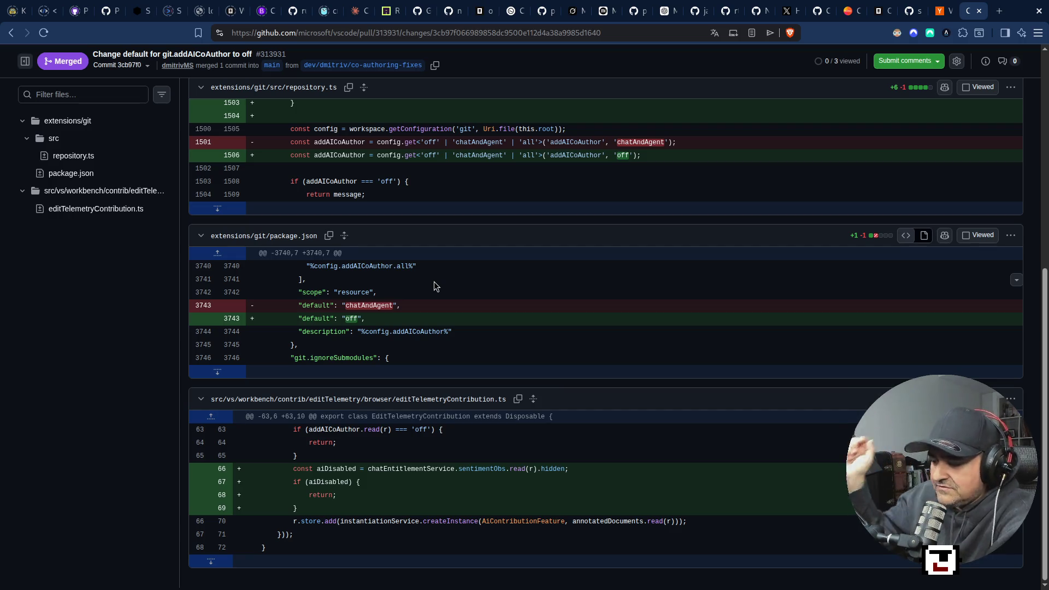
Step: Jump to the repository.ts changes and expand the resolved comment thread on line R1501
click(77, 163)
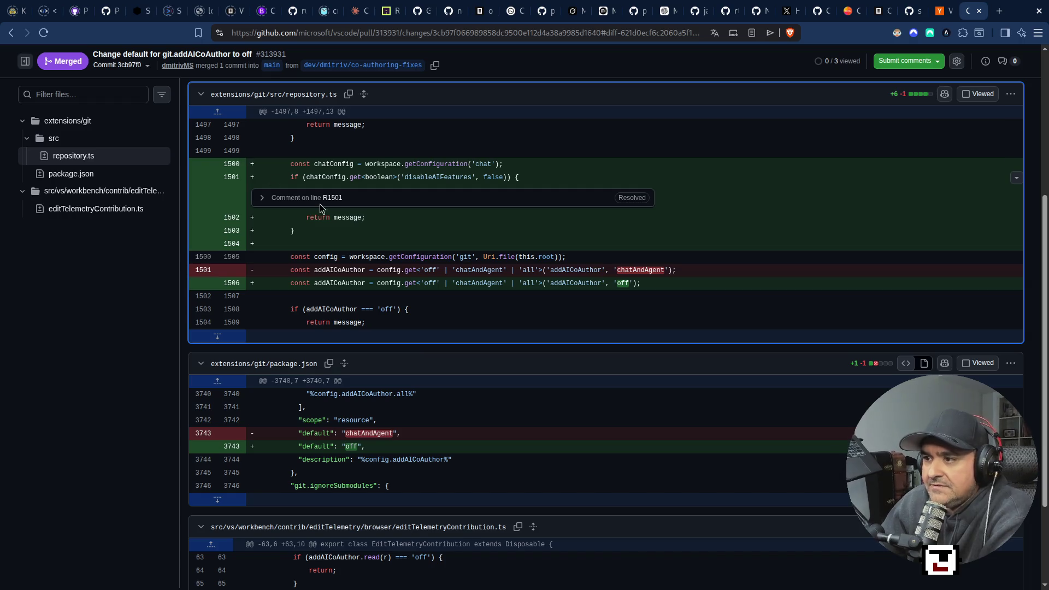
click(282, 196)
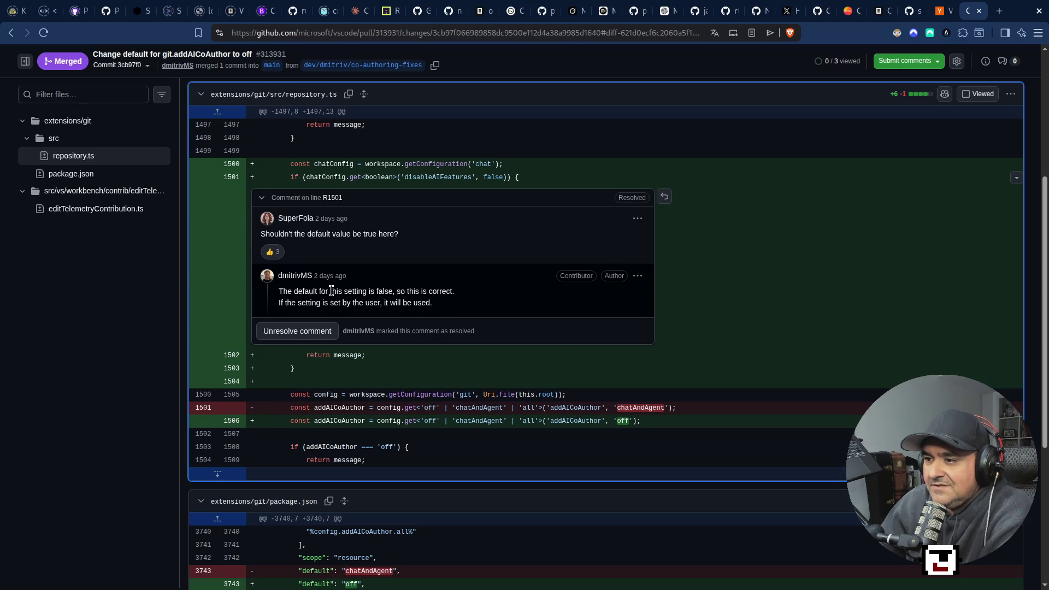
mouse_move(307, 279)
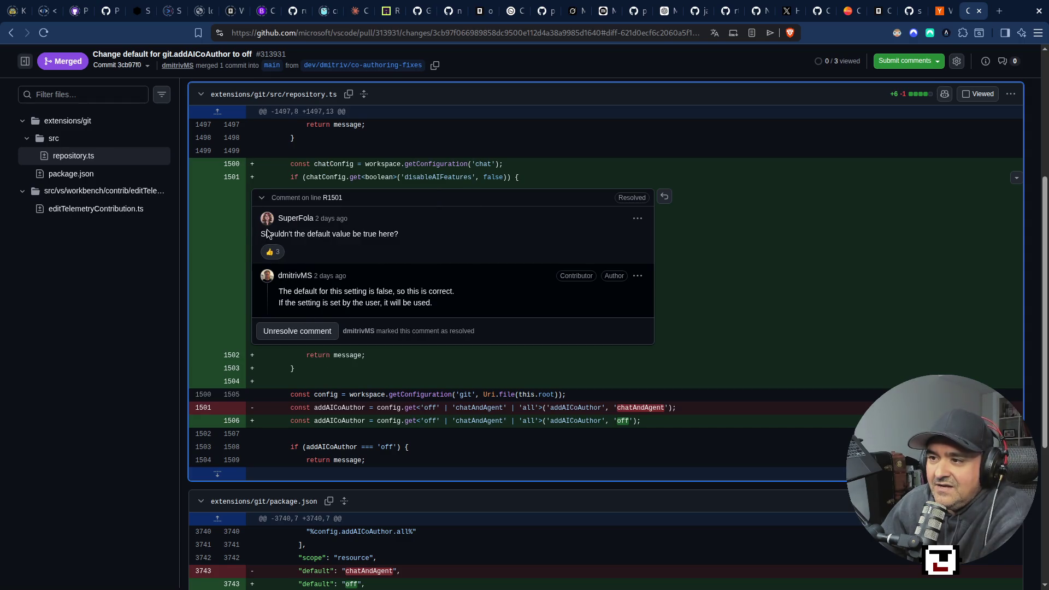
mouse_move(299, 221)
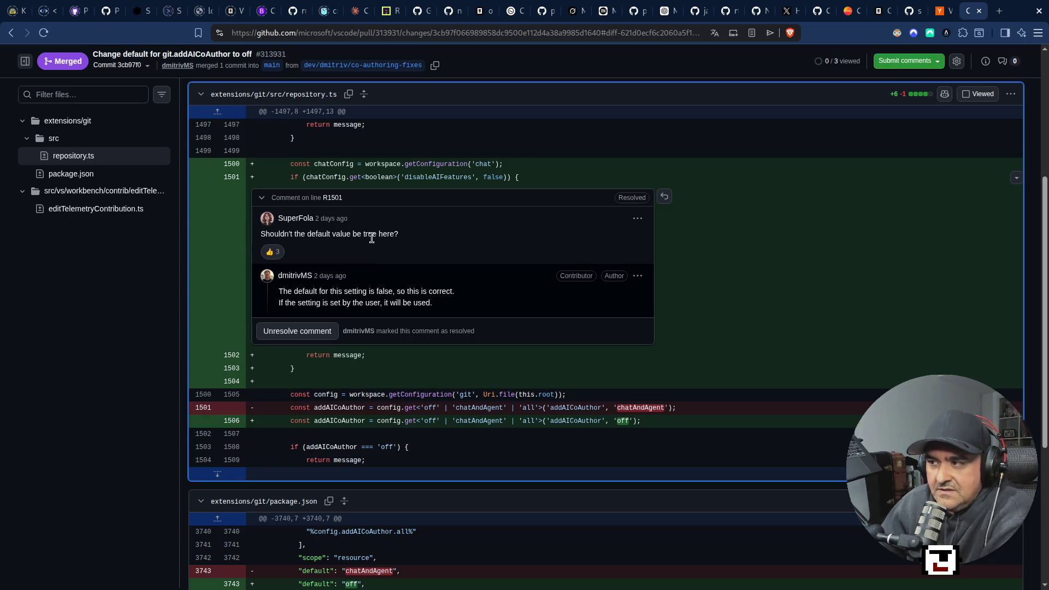
Step: Highlight the false default, disableAIFeatures, the old chatAgent default, then added chatConfig lines 1500–1501
double_click(493, 177)
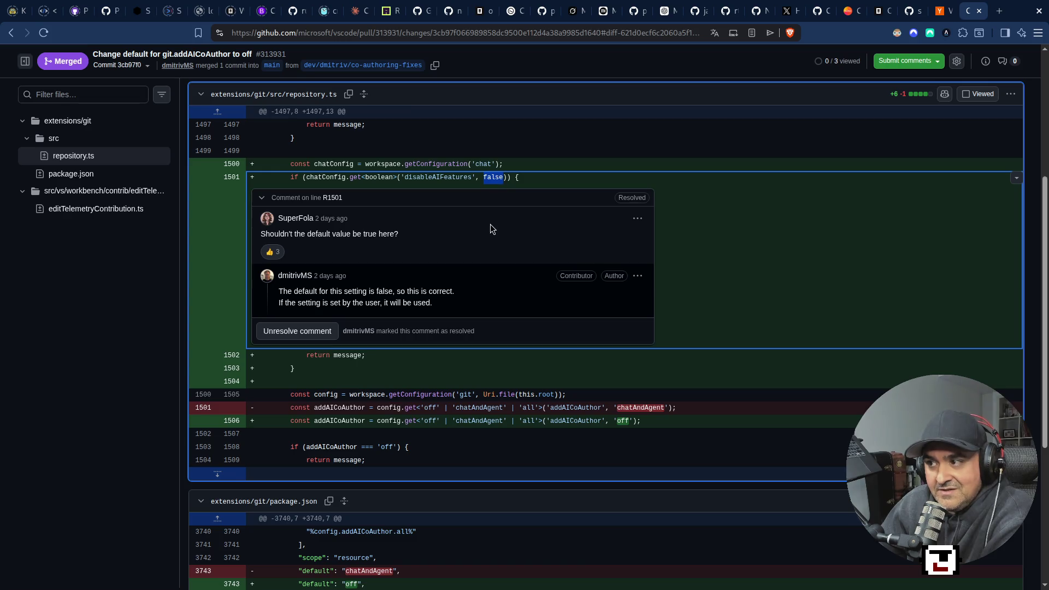
click(435, 177)
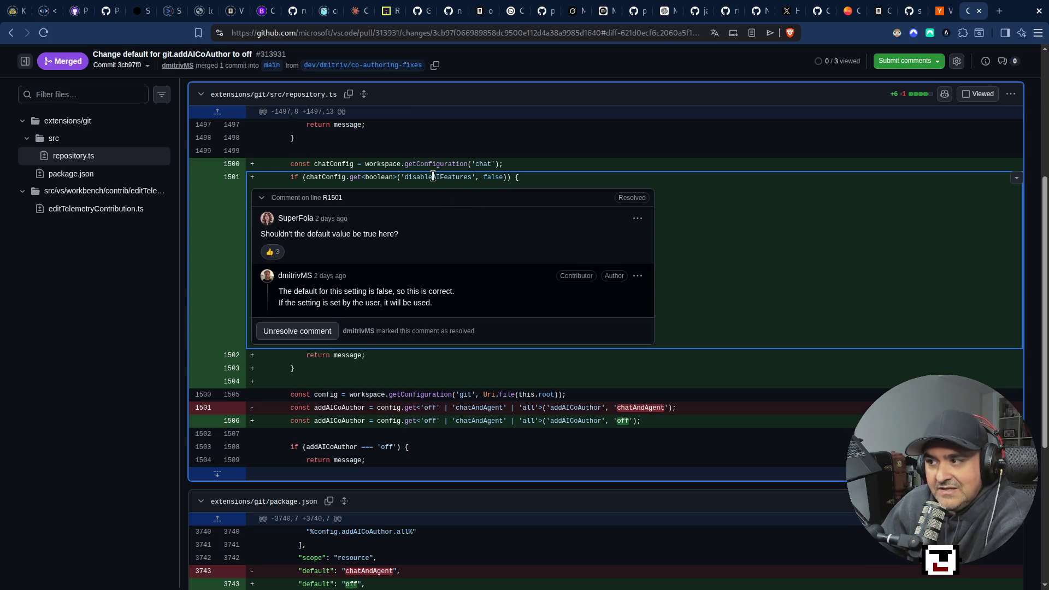
double_click(434, 177)
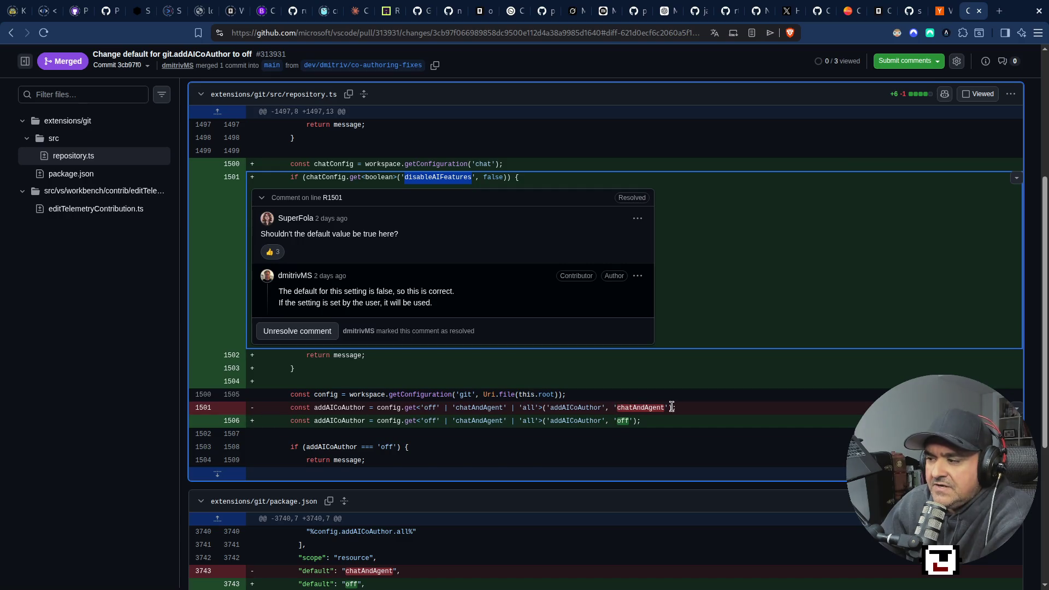
mouse_move(675, 407)
mouse_down()
mouse_move(306, 389)
mouse_move(293, 420)
mouse_move(683, 431)
mouse_move(630, 421)
mouse_up()
click(629, 421)
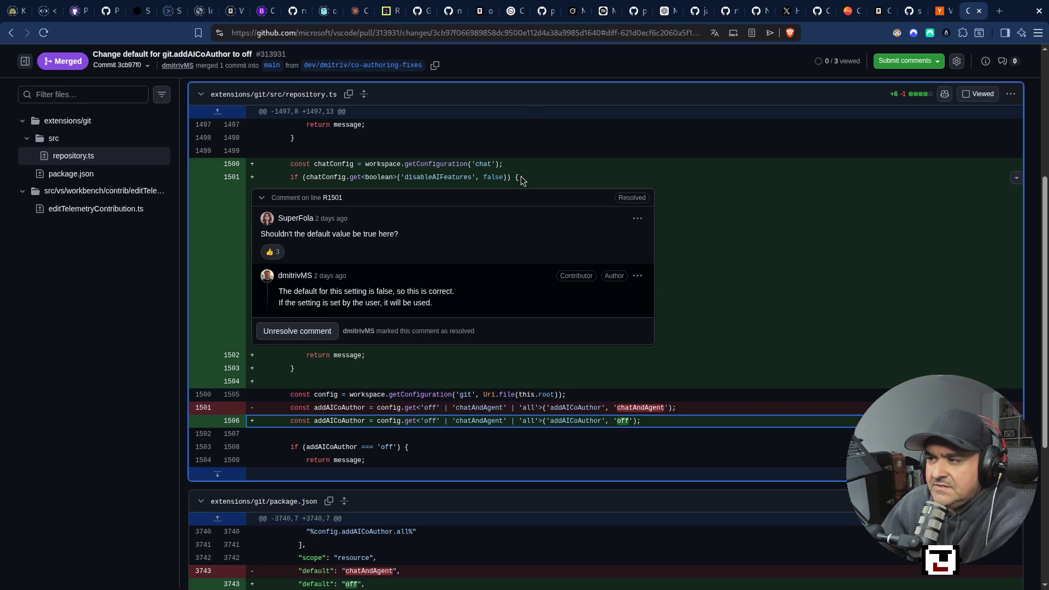
drag(521, 176, 350, 156)
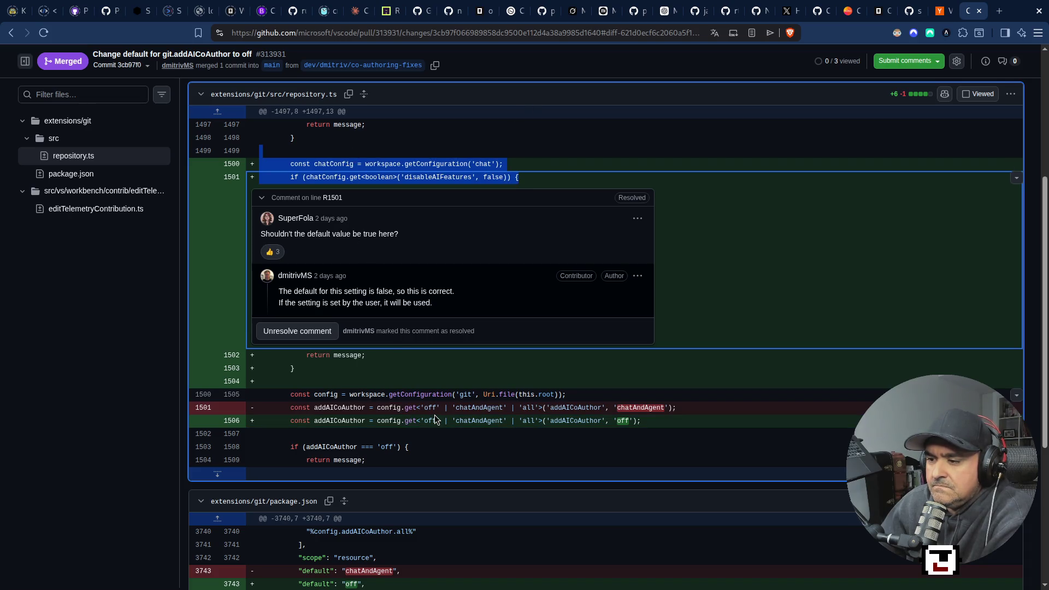
Step: Scroll through the diff, then view the PR's Checks and its single-commit list
scroll(287, 466, down, 1)
scroll(288, 467, down, 3)
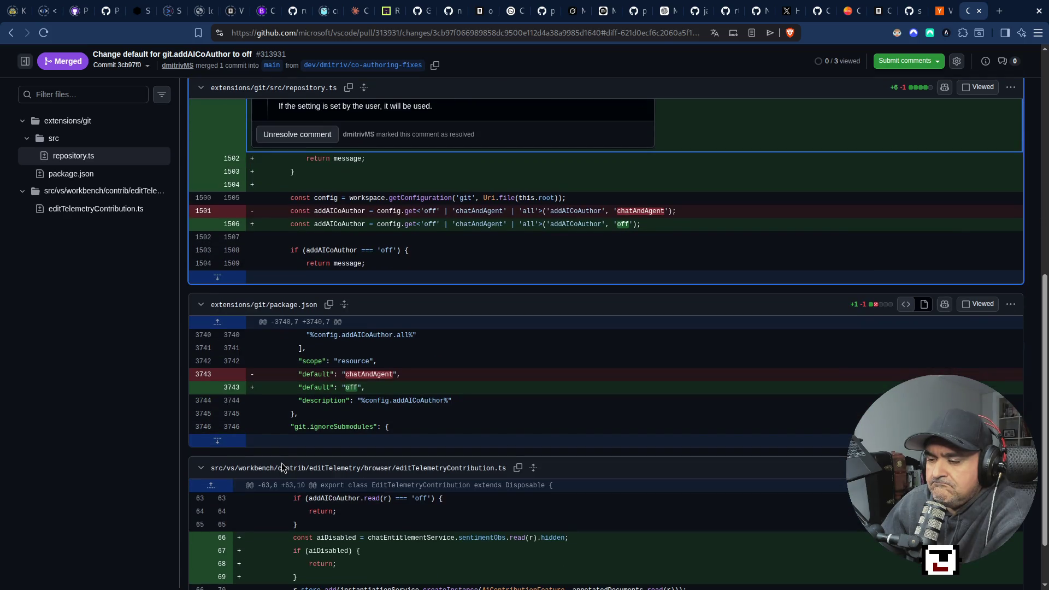
scroll(281, 463, up, 4)
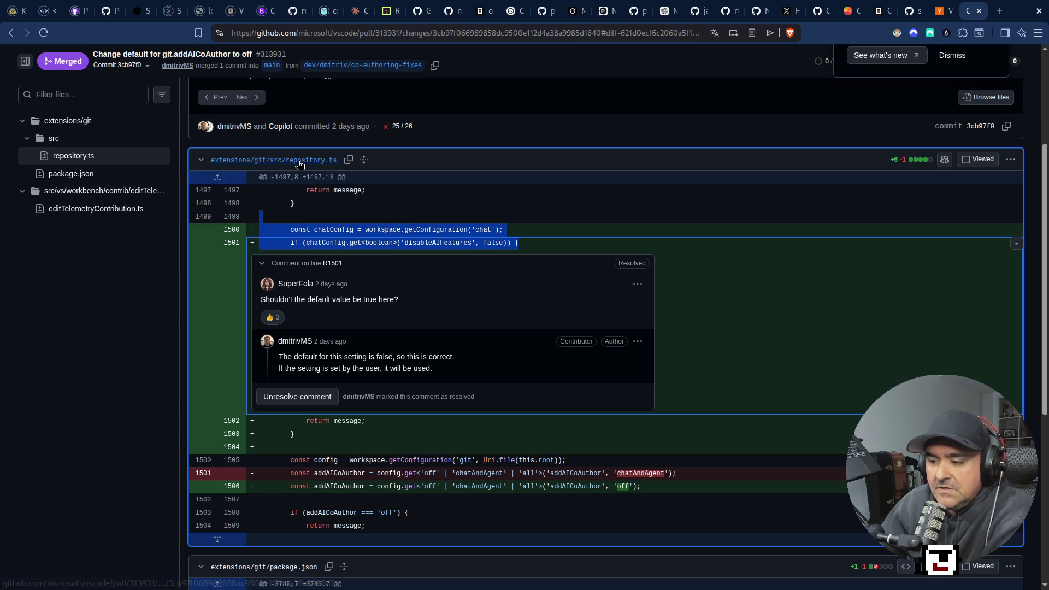
scroll(258, 378, down, 6)
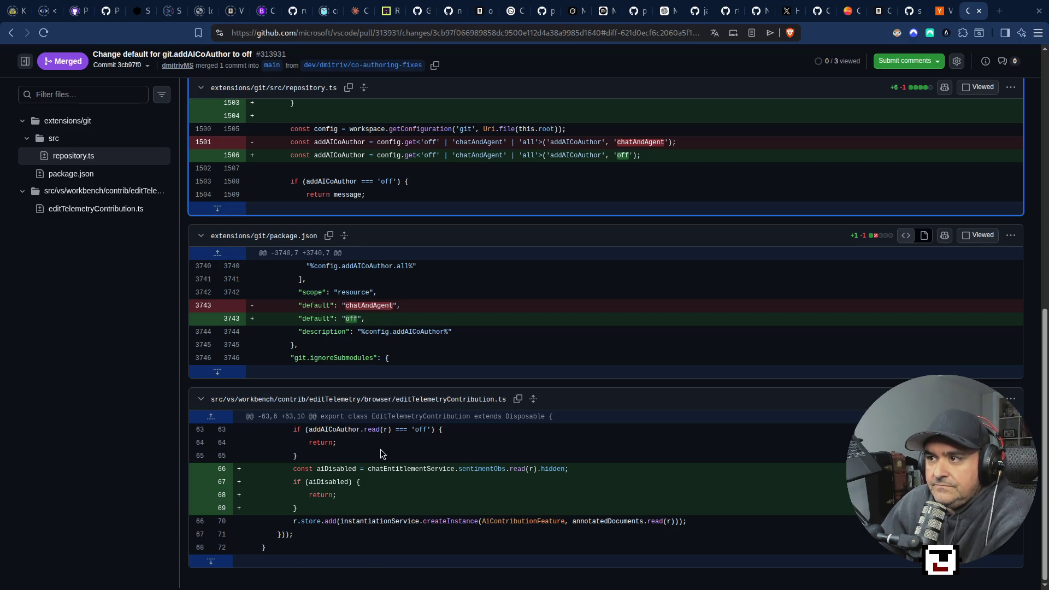
scroll(380, 449, up, 6)
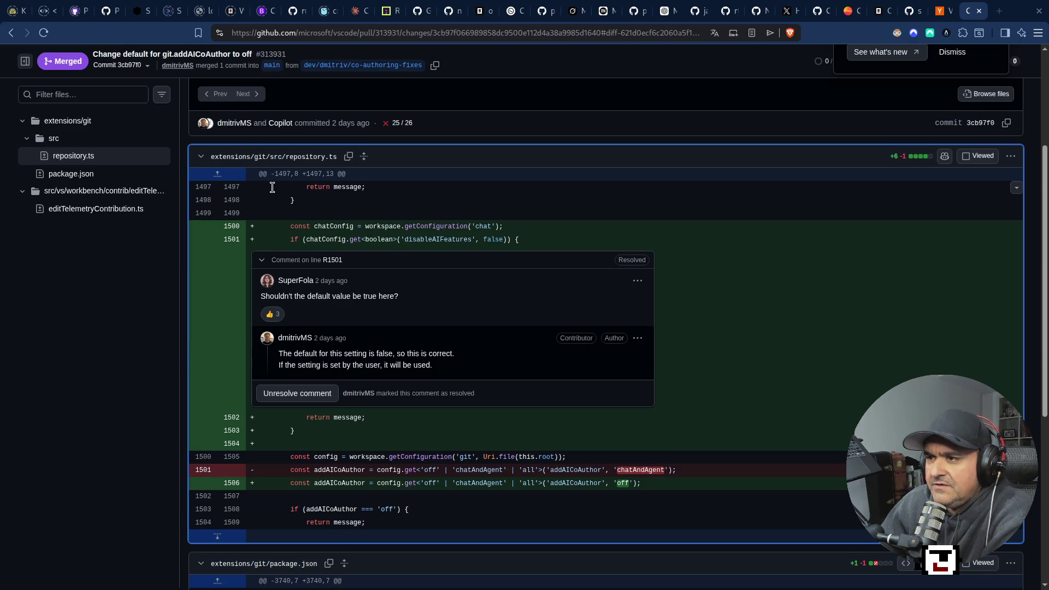
scroll(199, 93, up, 4)
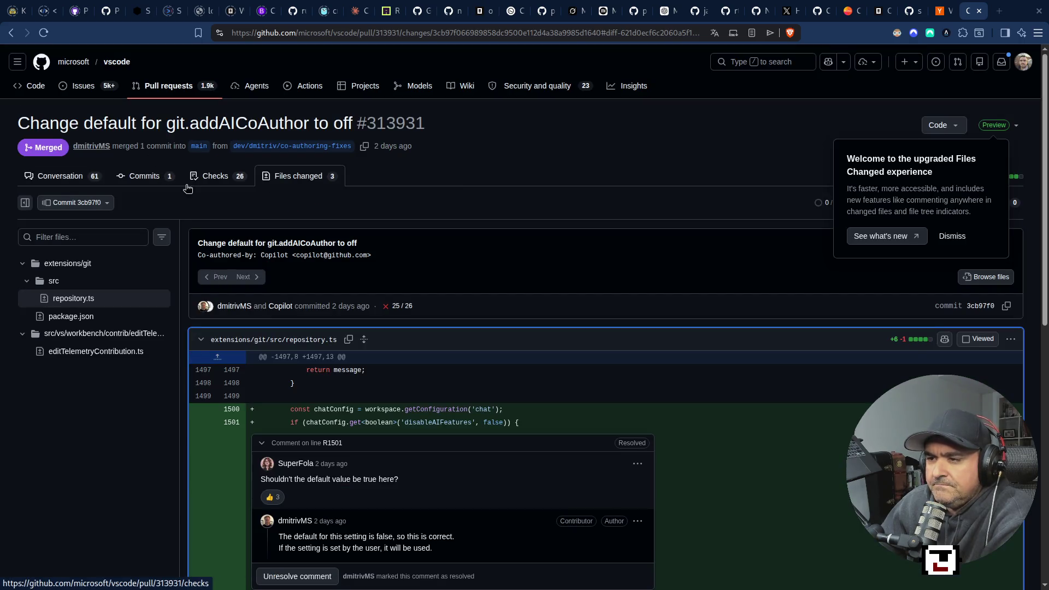
click(206, 184)
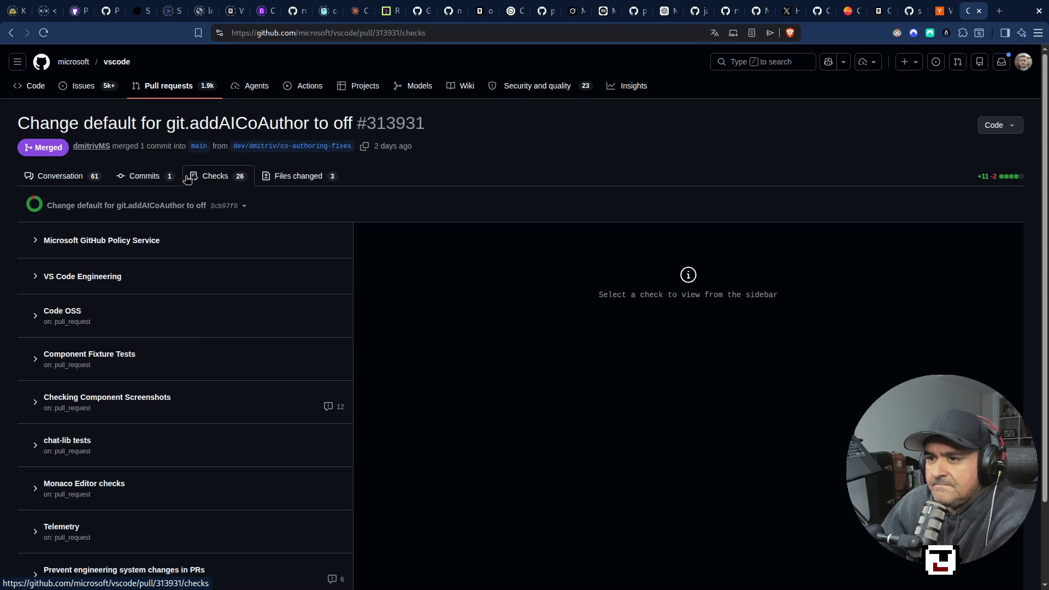
click(148, 180)
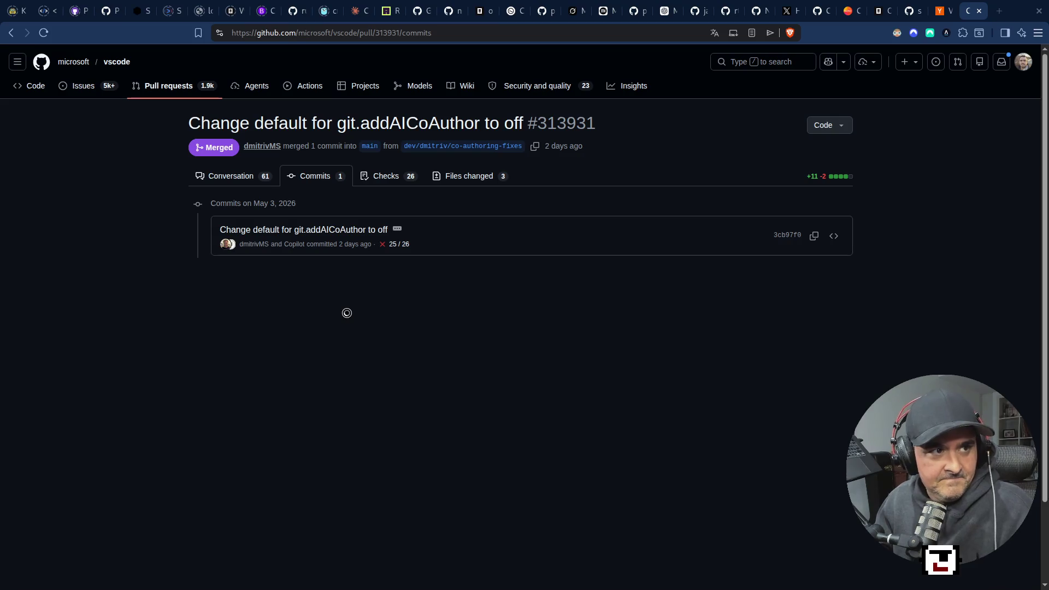
key(super+2)
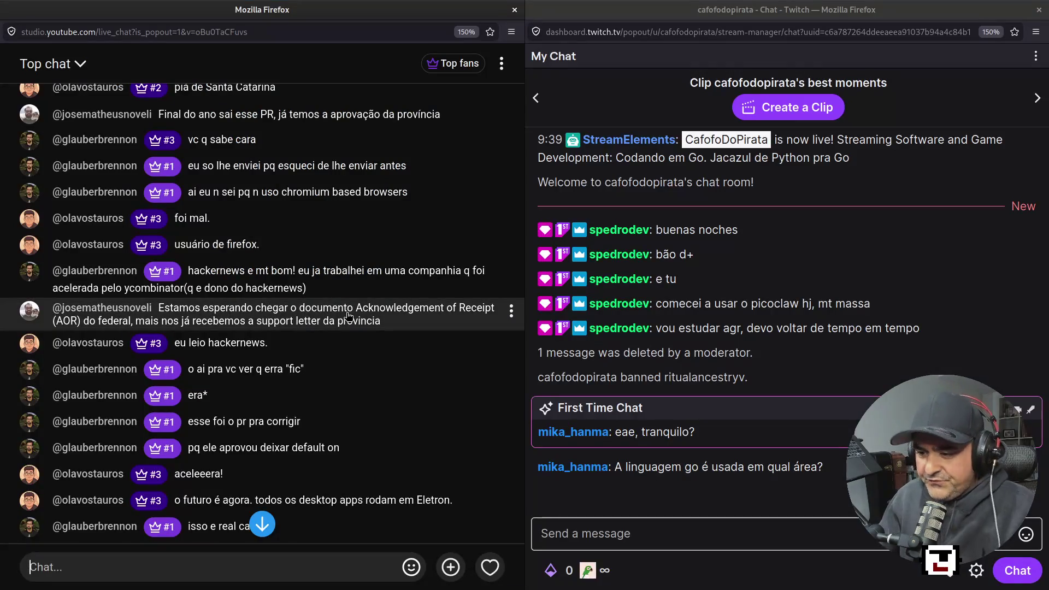
Step: Jump to the newest YouTube chat messages and return to the GitHub PR commits page
click(263, 525)
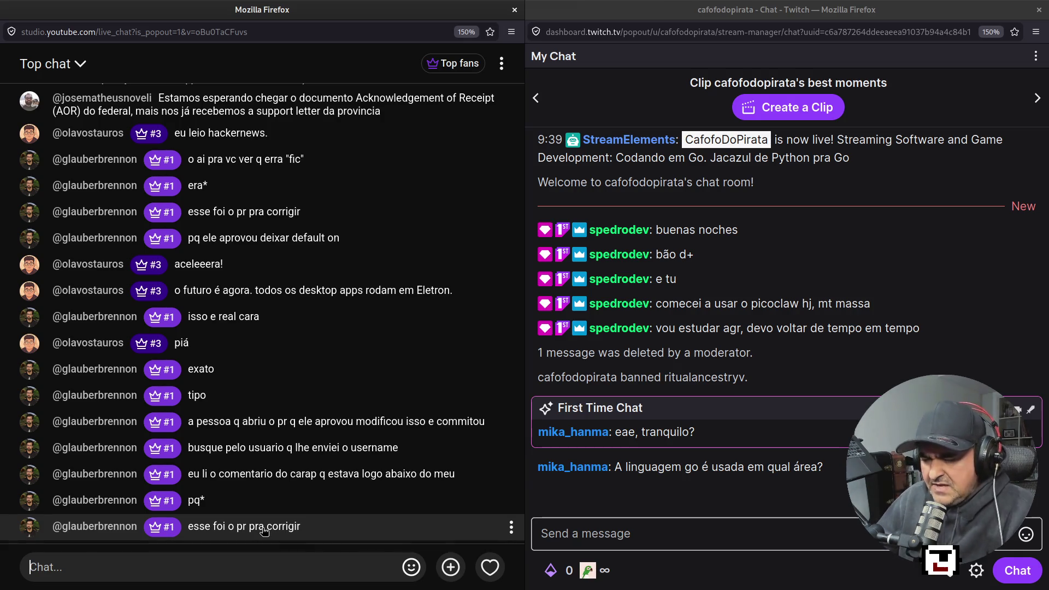
key(super+2)
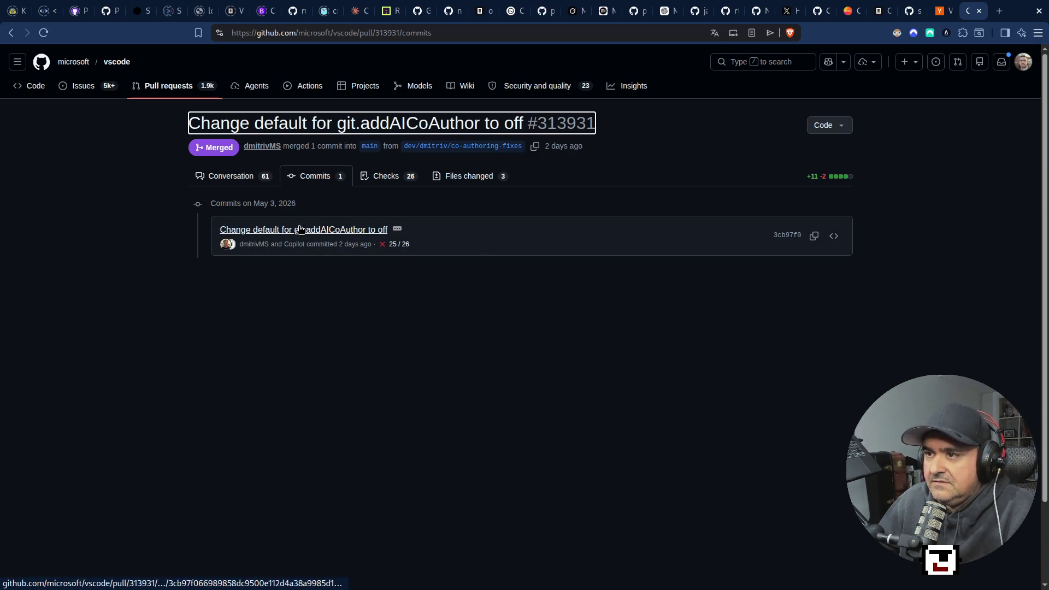
Step: Glance at PR #313931's checks and conversation, then switch to the Hacker News thread
click(386, 175)
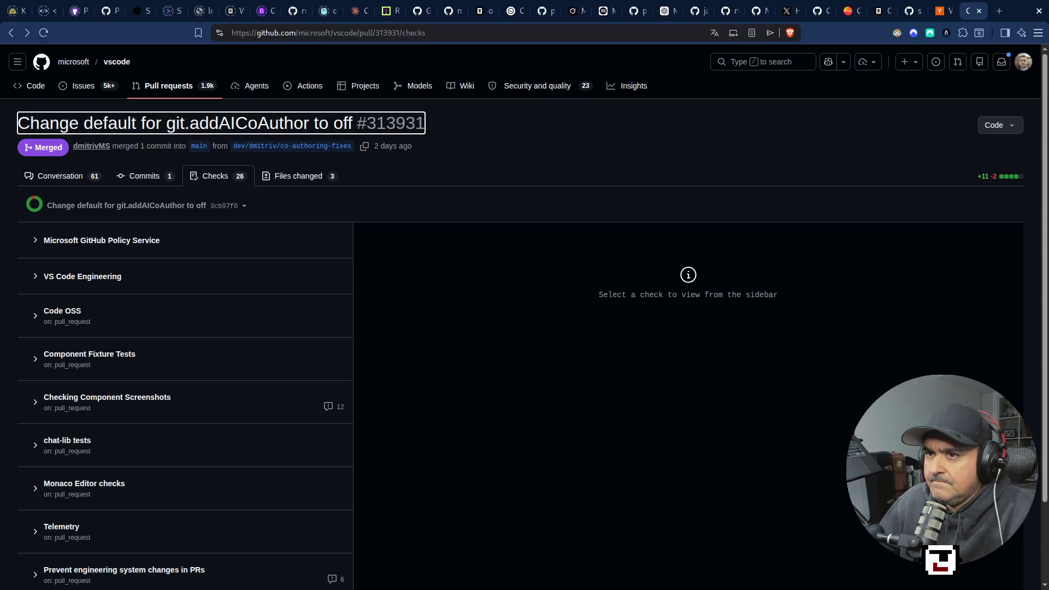
click(14, 33)
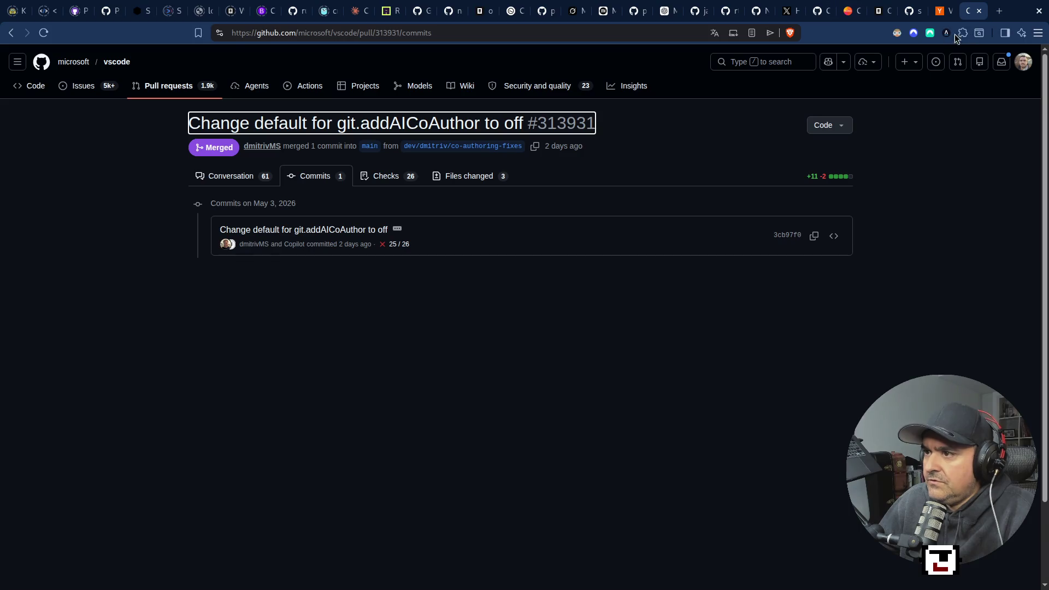
click(222, 180)
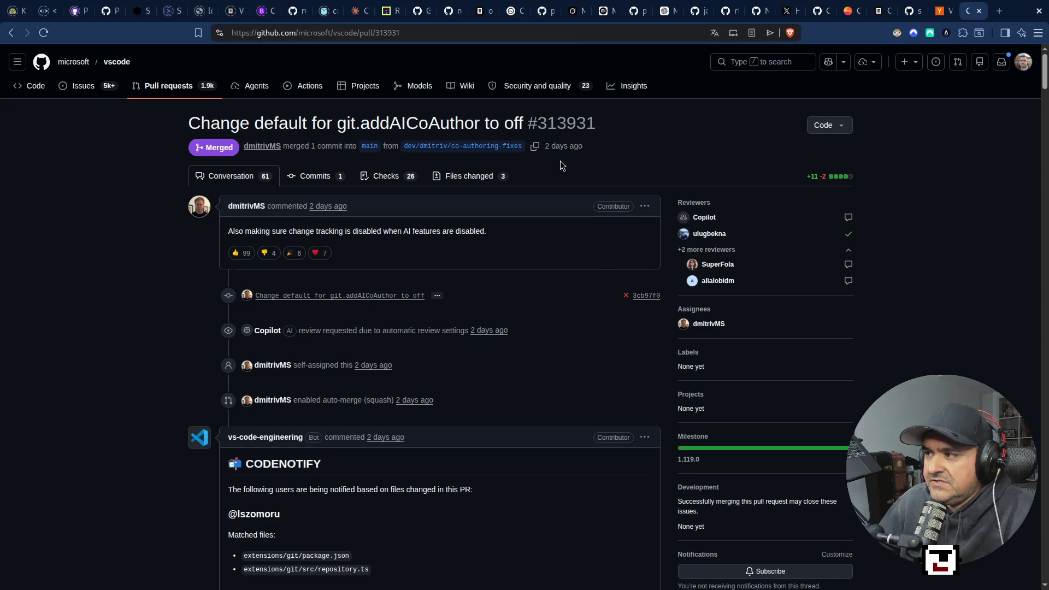
click(949, 8)
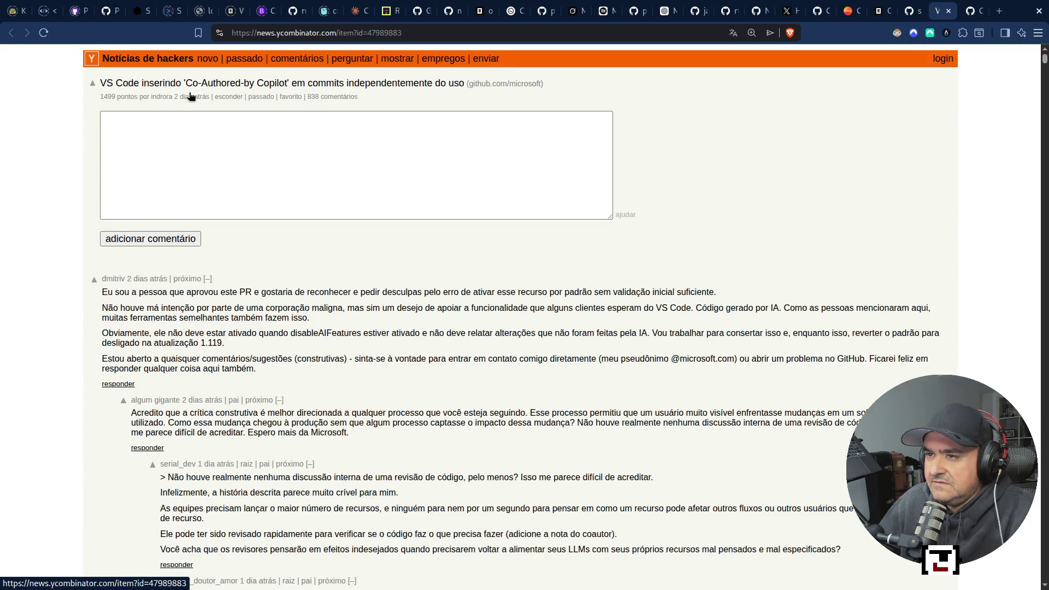
Step: Read the story's '2 dias atrás' posting time, then return to PR #313931
mouse_move(190, 97)
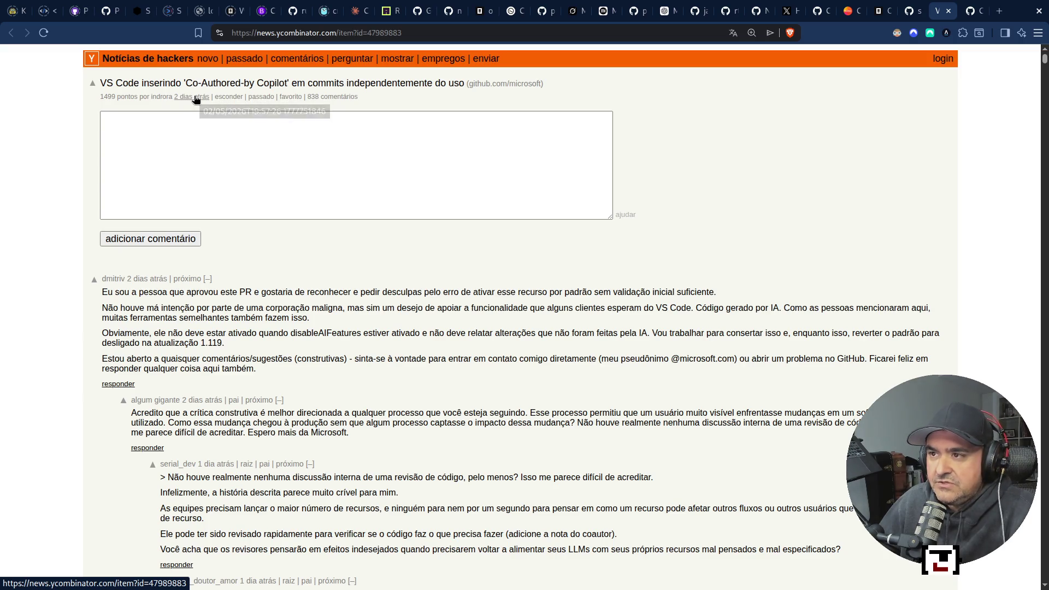
key(ctrl+Tab)
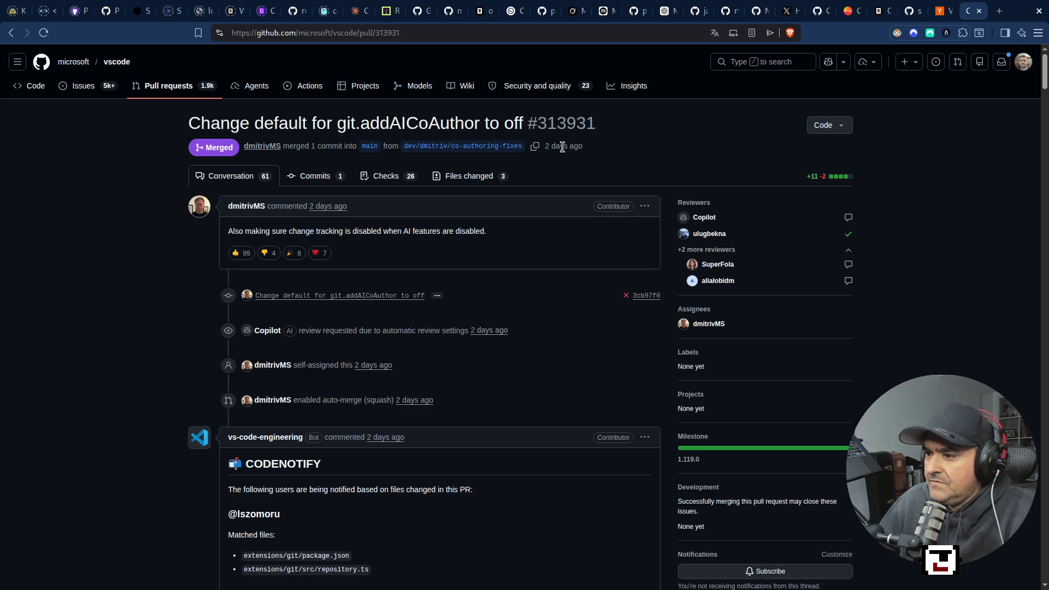
Step: Open commit 3cb97f0's diff, dismiss the Files Changed welcome notice, then return to Hacker News
double_click(562, 146)
click(322, 180)
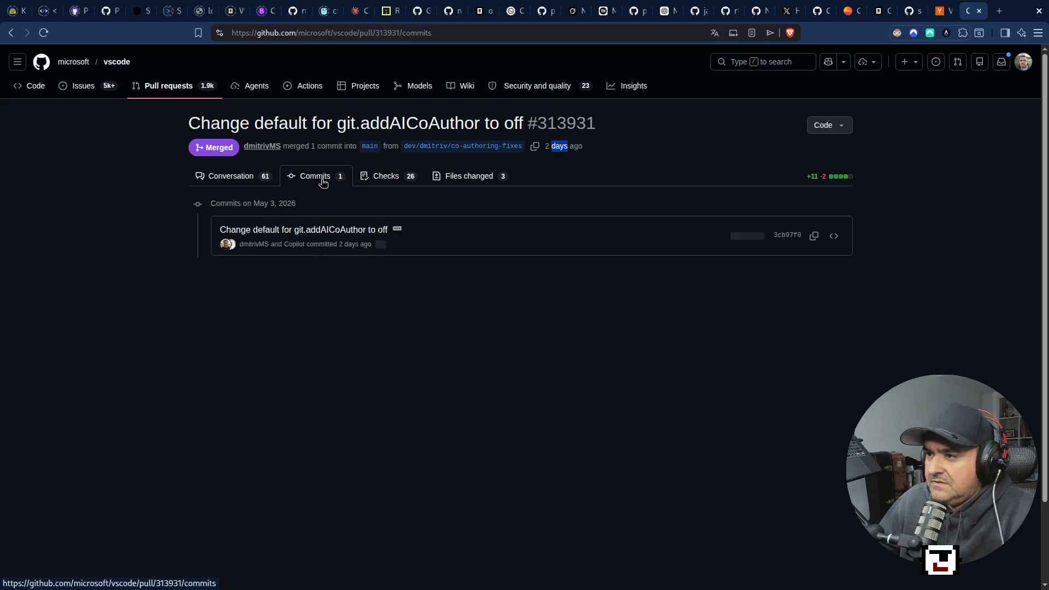
click(785, 244)
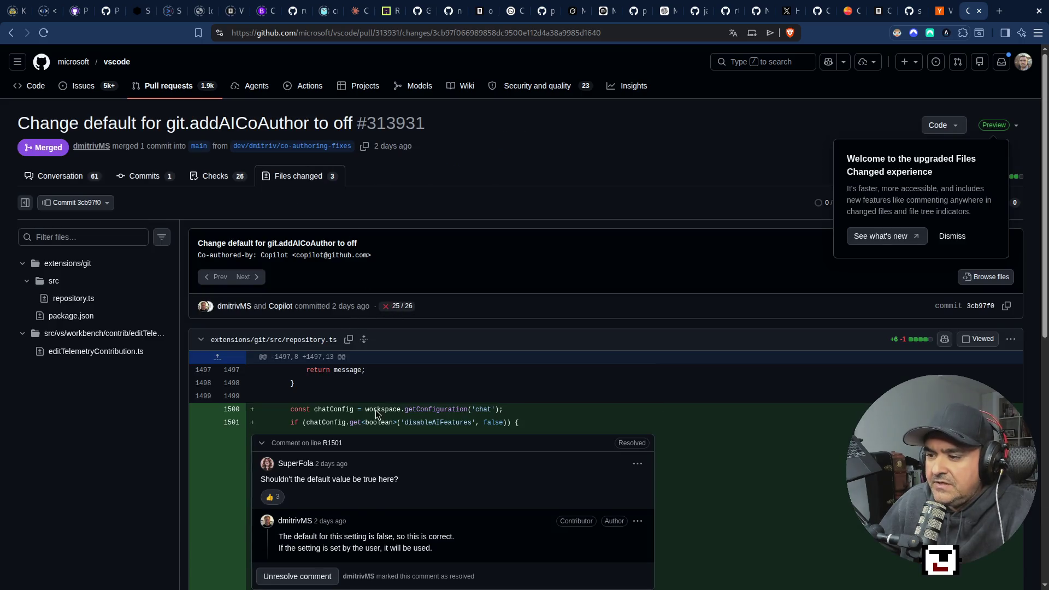
scroll(361, 431, down, 5)
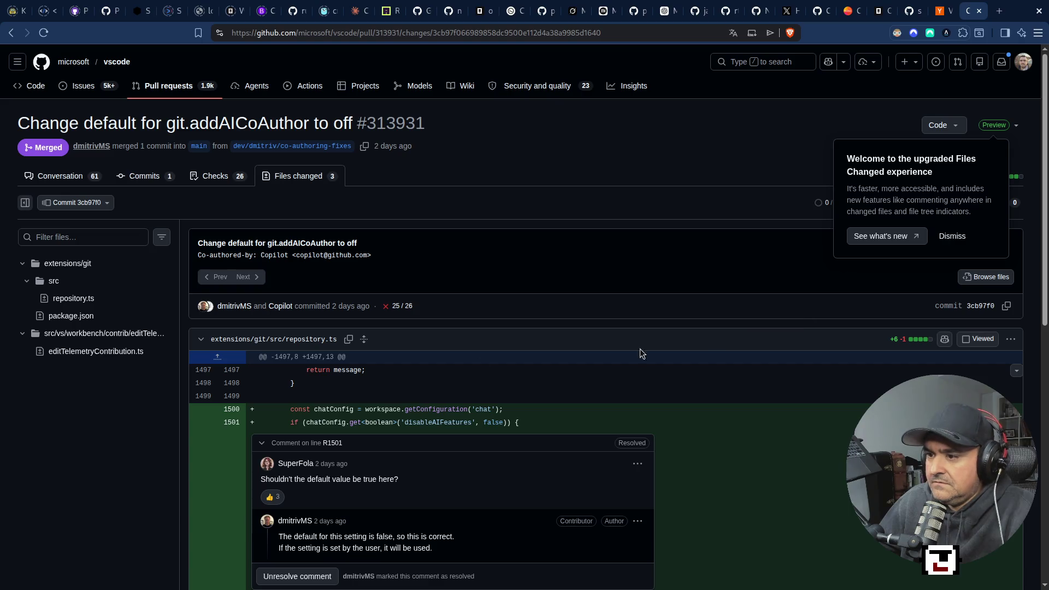
click(969, 240)
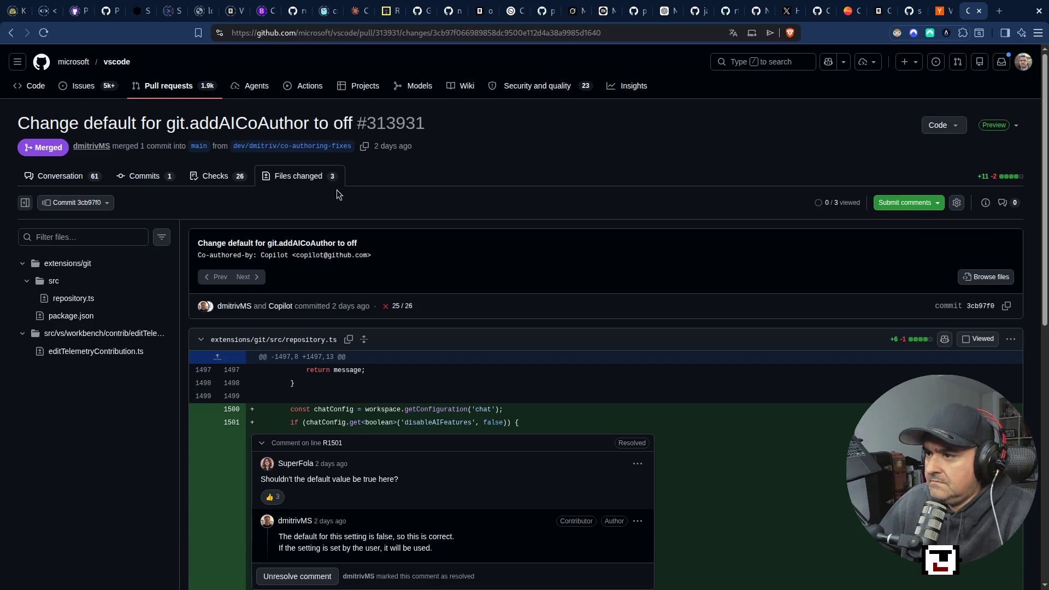
mouse_move(376, 145)
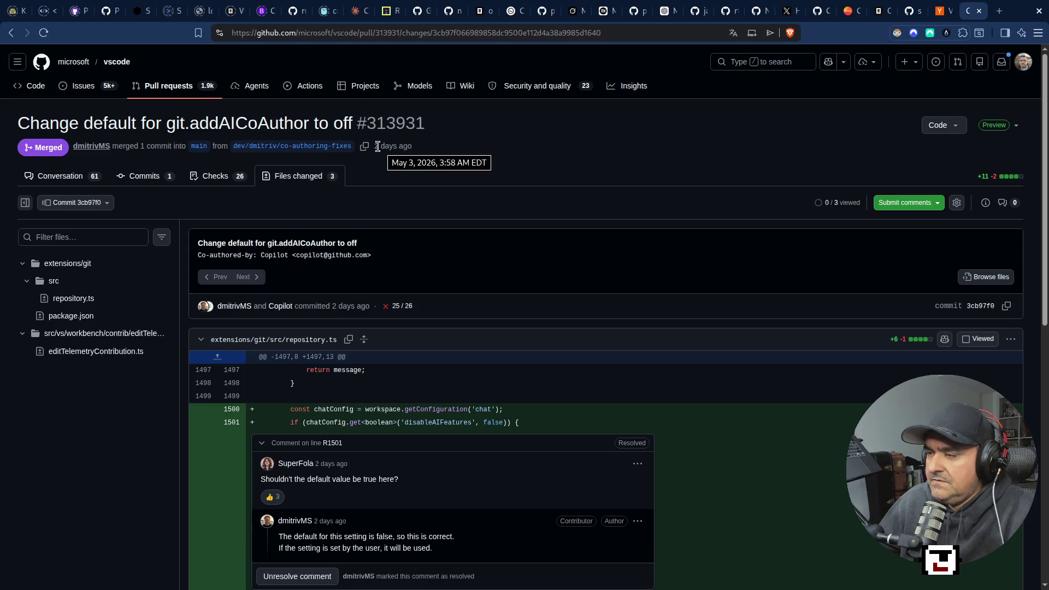
key(ctrl+shift+Tab)
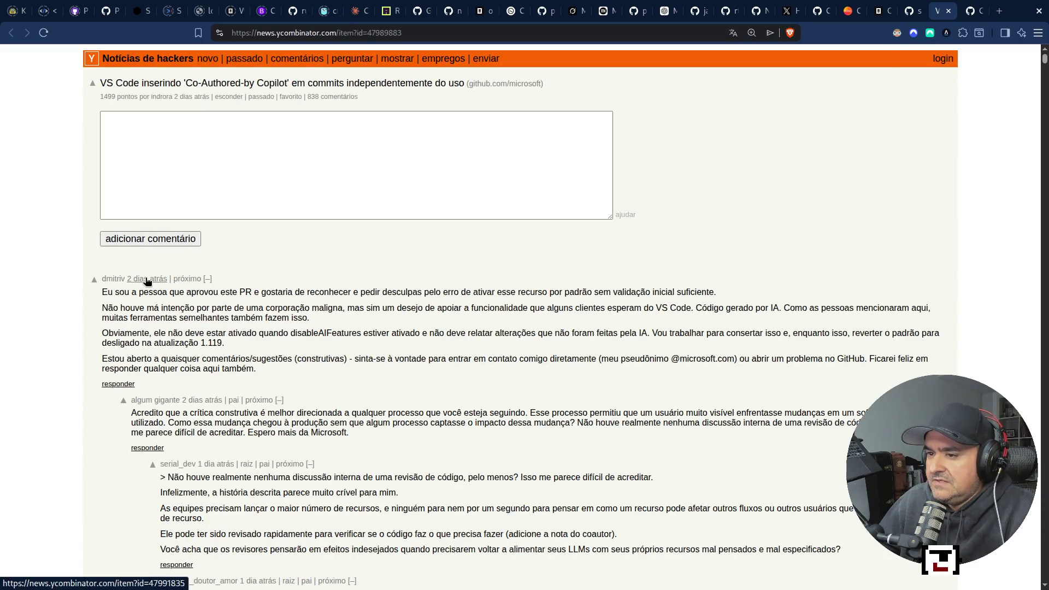
Step: Check the apology comment's '2 dias atrás' timestamp, then switch to the PR #310226 tab
mouse_move(147, 281)
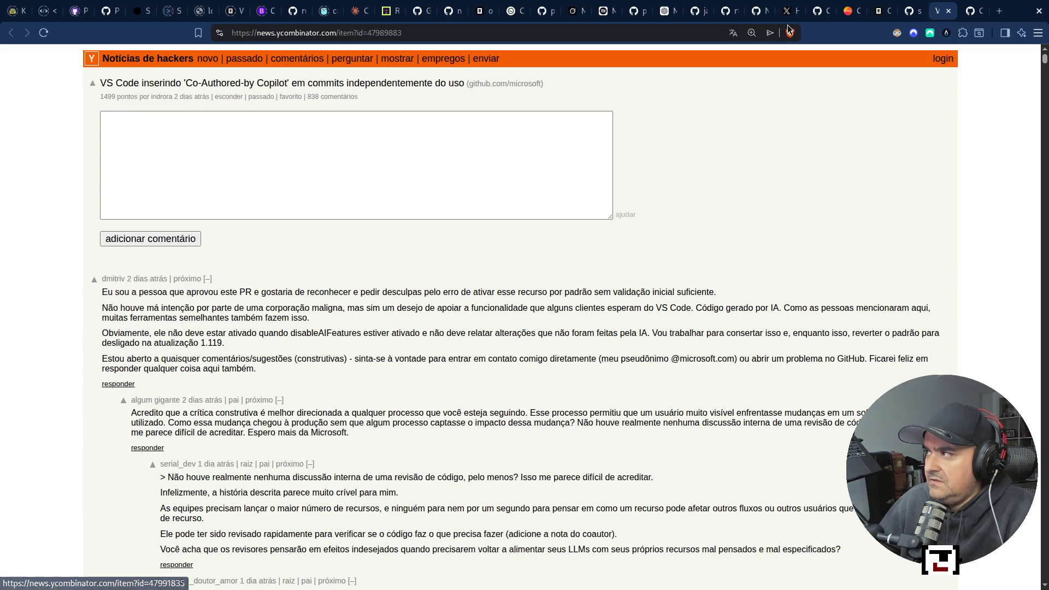
click(968, 11)
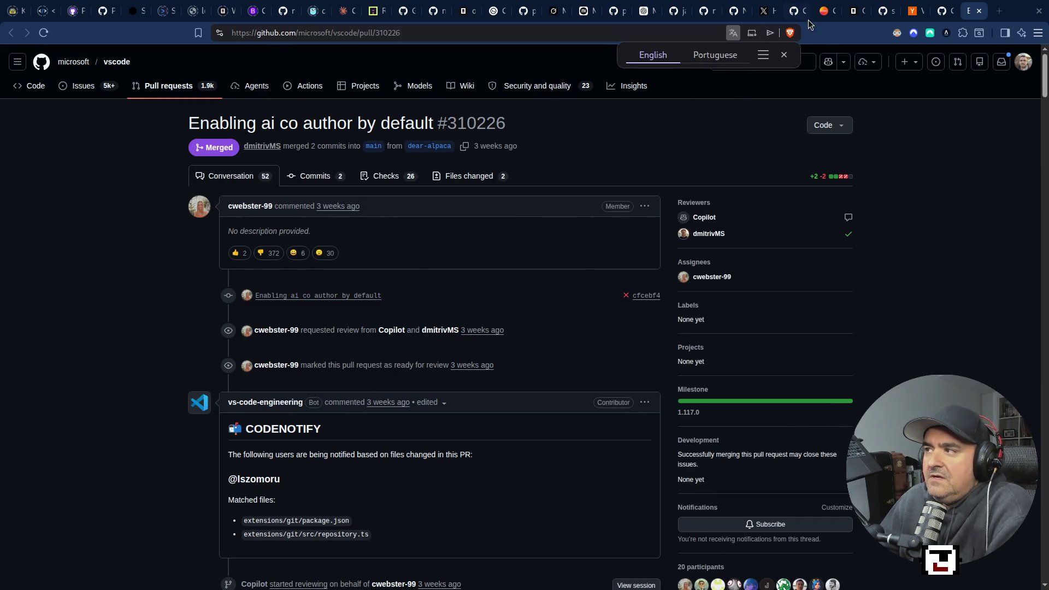
Step: Dismiss the translation offer, highlight 'co author by default' in the title, then switch to PR #313931
click(784, 55)
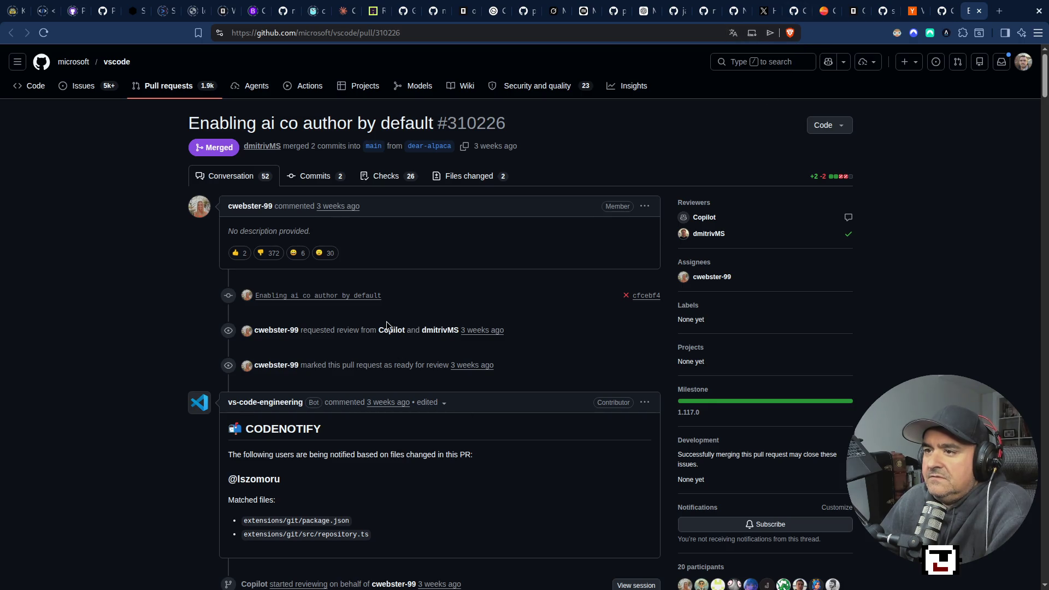
mouse_move(268, 124)
mouse_down()
mouse_move(462, 122)
mouse_move(437, 119)
mouse_up()
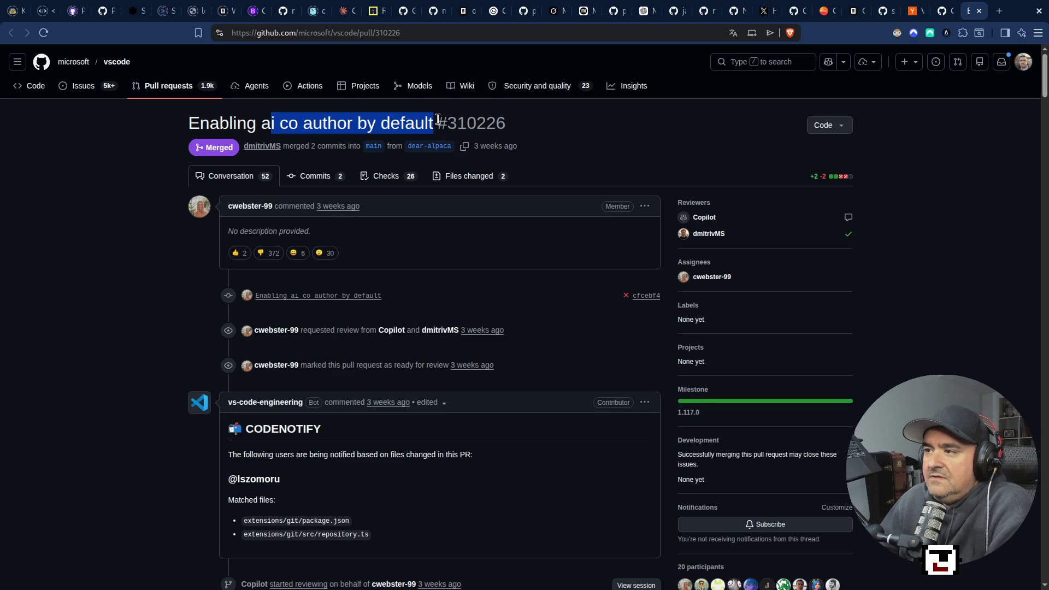
mouse_move(491, 148)
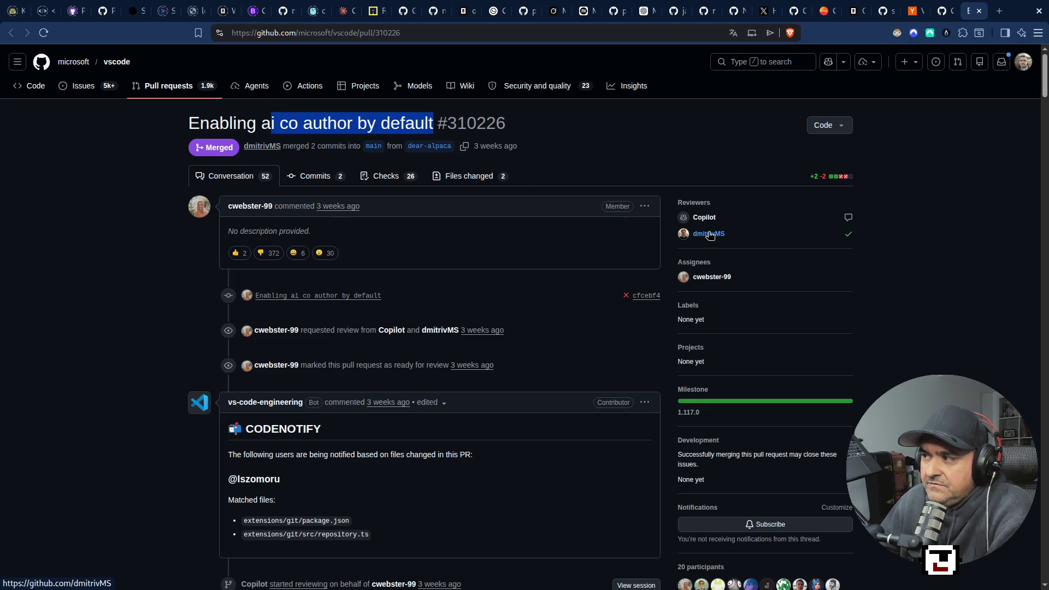
click(948, 11)
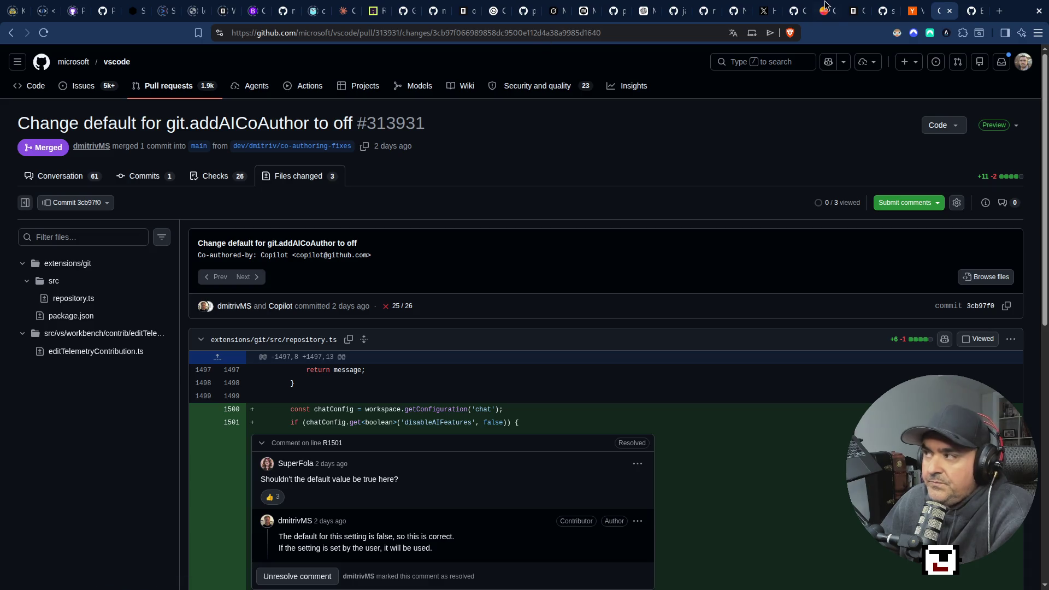
Step: Highlight version 1.119 in the Hacker News apology comment, then return via PR #313931 to PR #310226
click(913, 11)
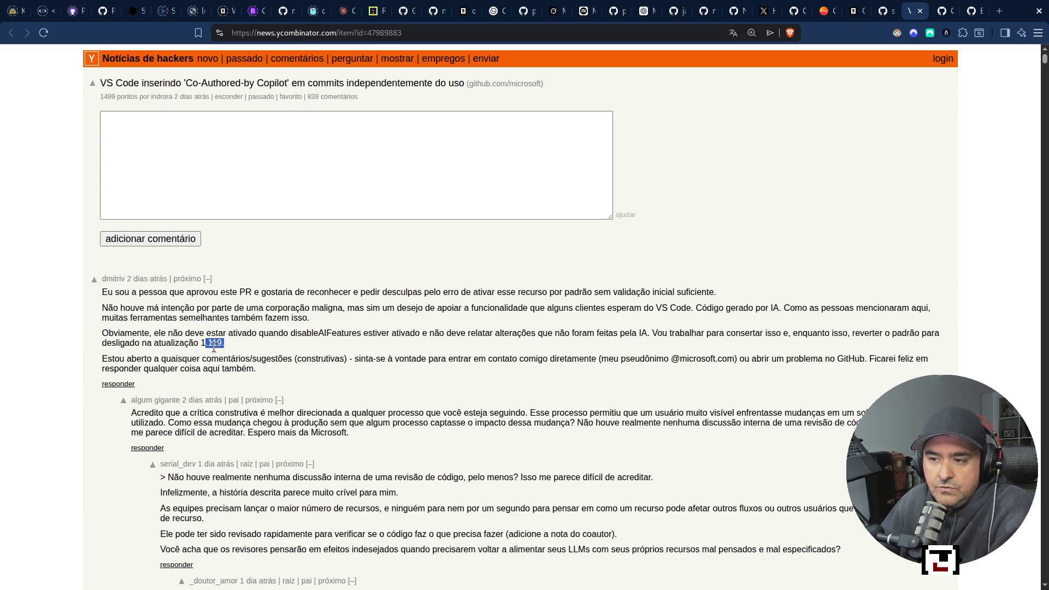
drag(200, 343, 221, 344)
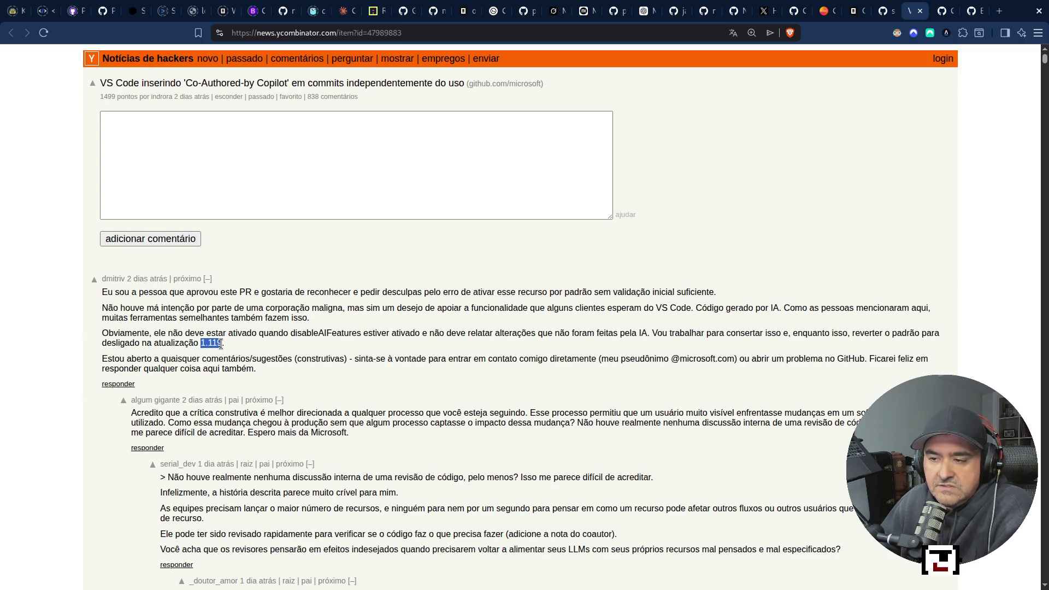
click(940, 11)
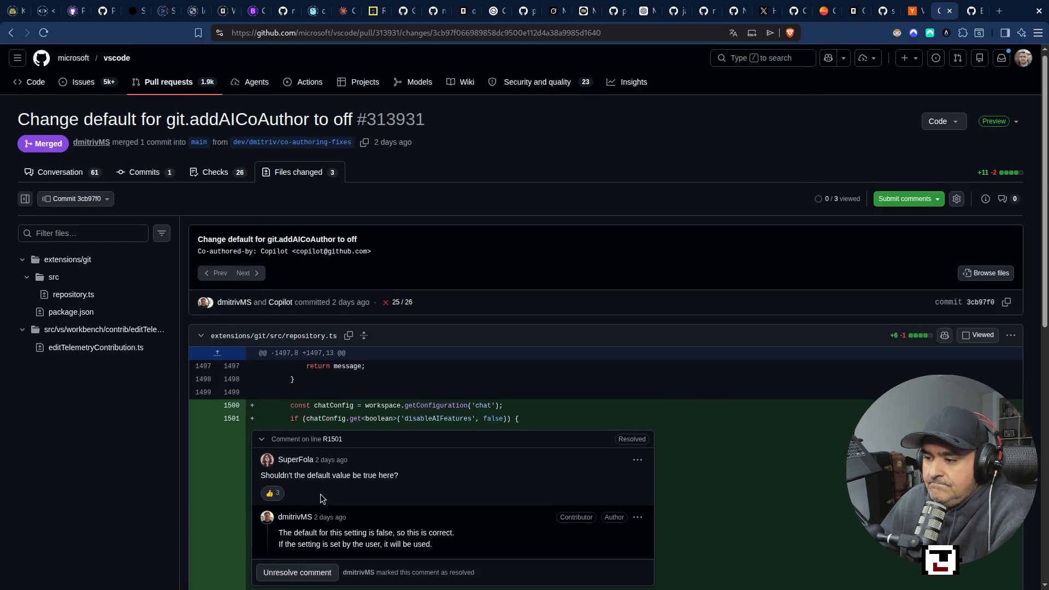
scroll(320, 494, down, 5)
scroll(319, 494, down, 5)
scroll(320, 494, up, 10)
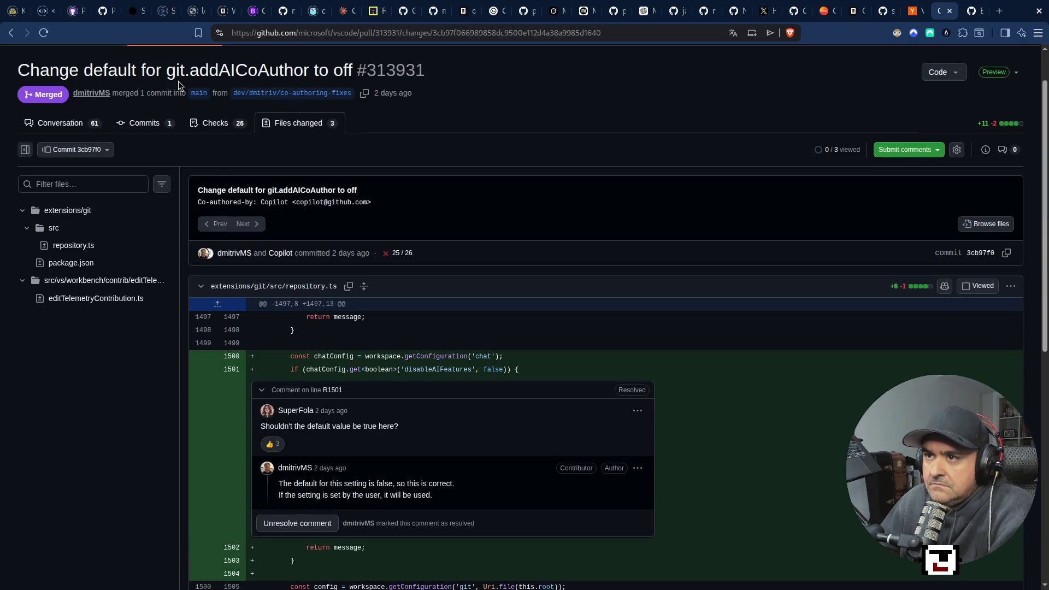
drag(104, 71, 352, 74)
key(ctrl+Tab)
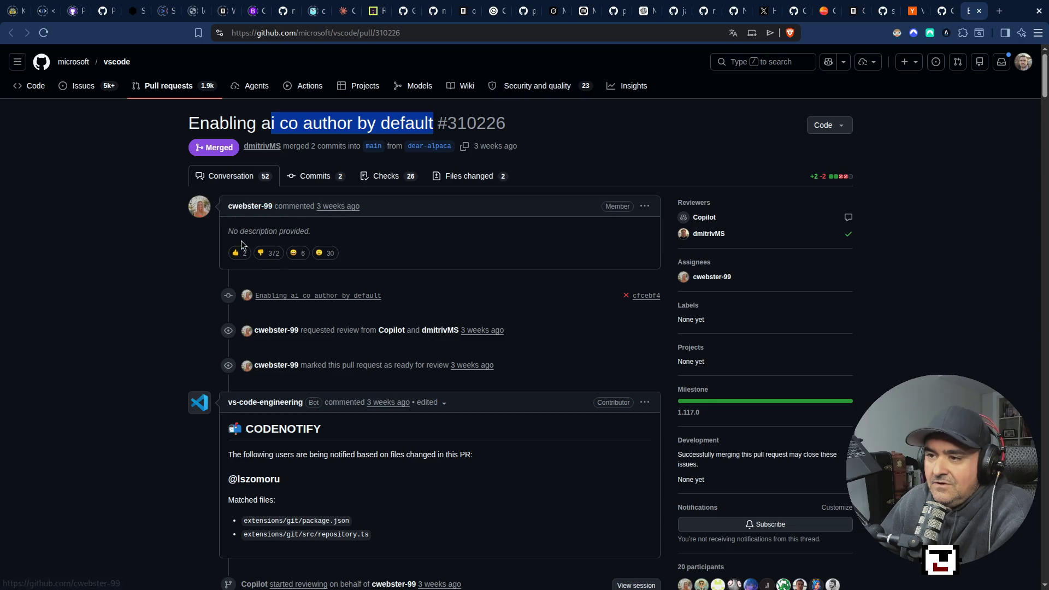
Step: Look over PR #310226's two commits, then return to its conversation
mouse_move(266, 256)
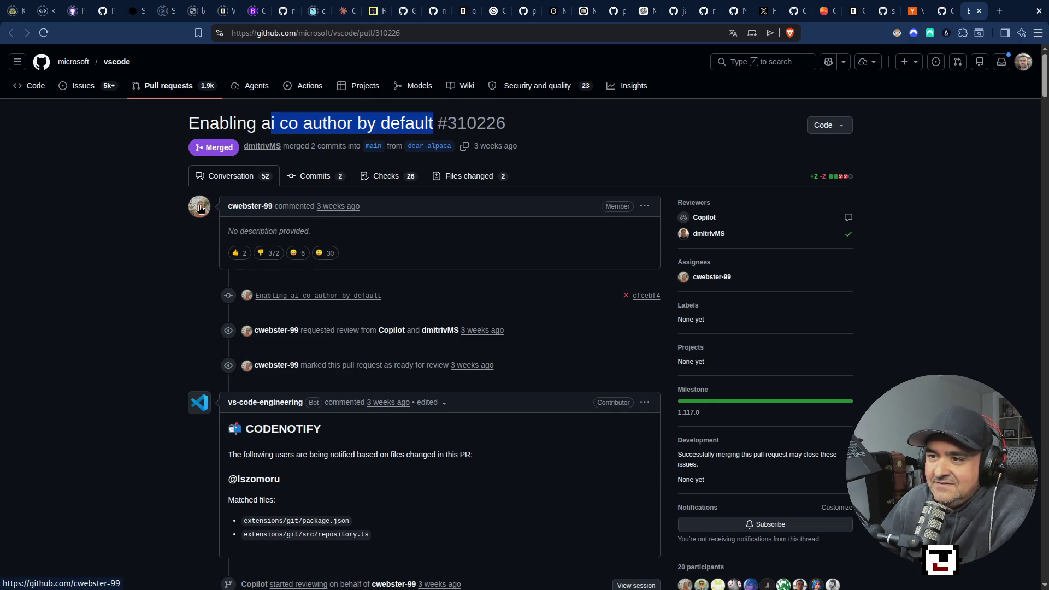
mouse_move(201, 209)
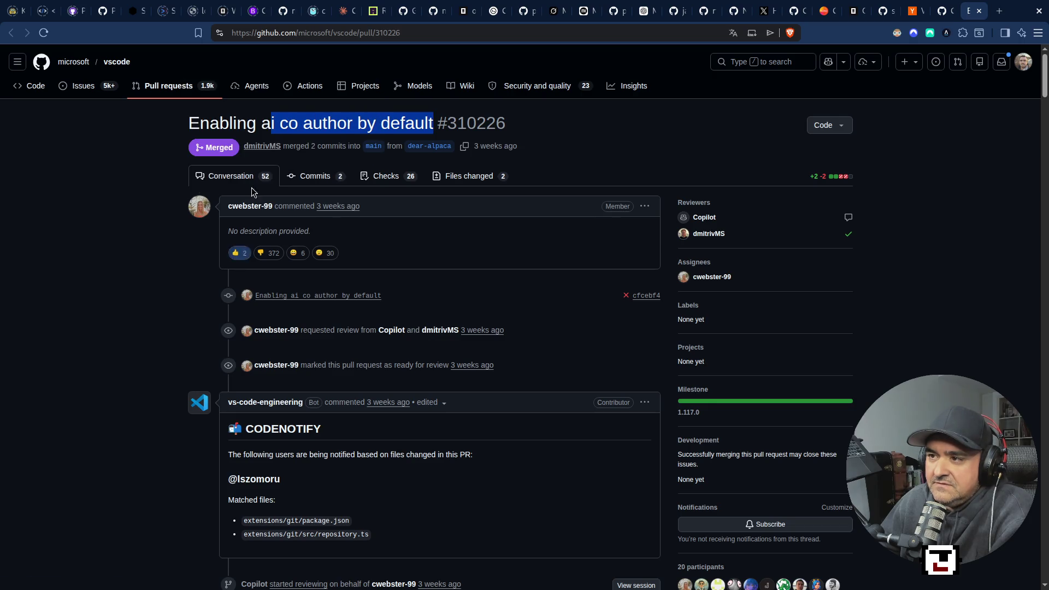
click(297, 172)
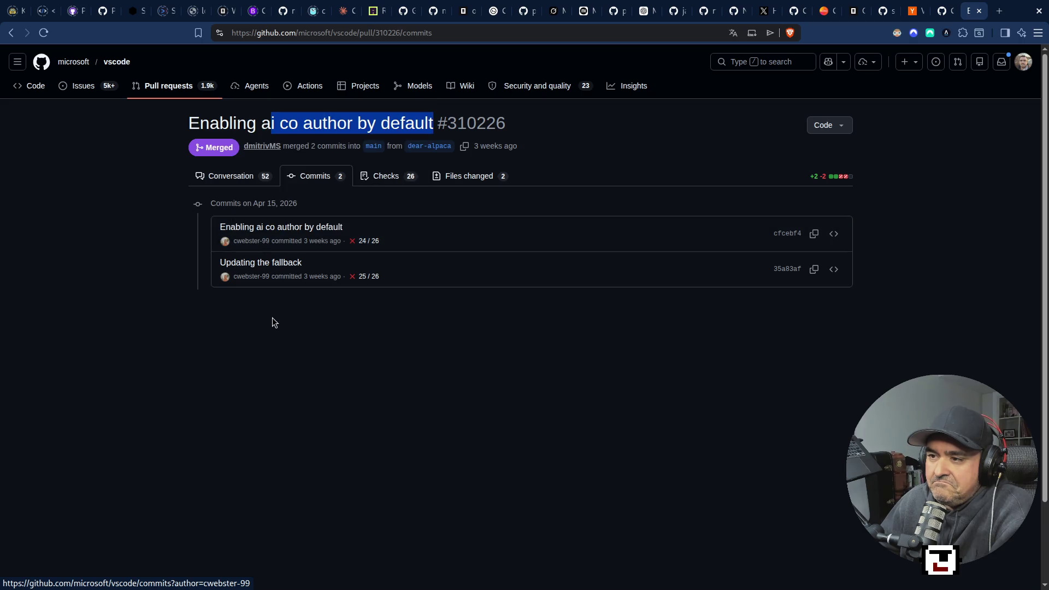
mouse_move(254, 278)
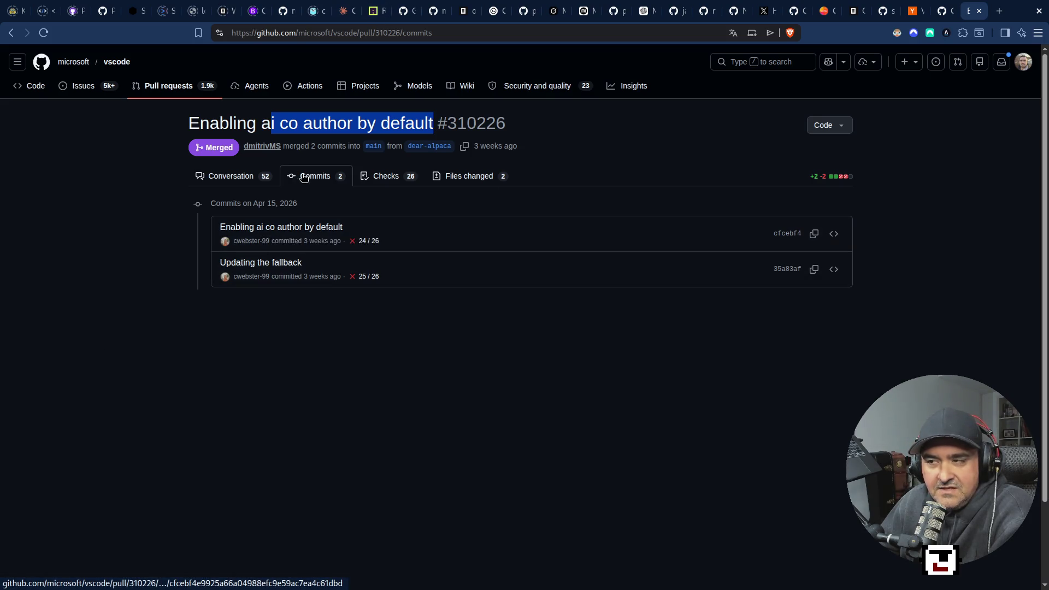
click(236, 181)
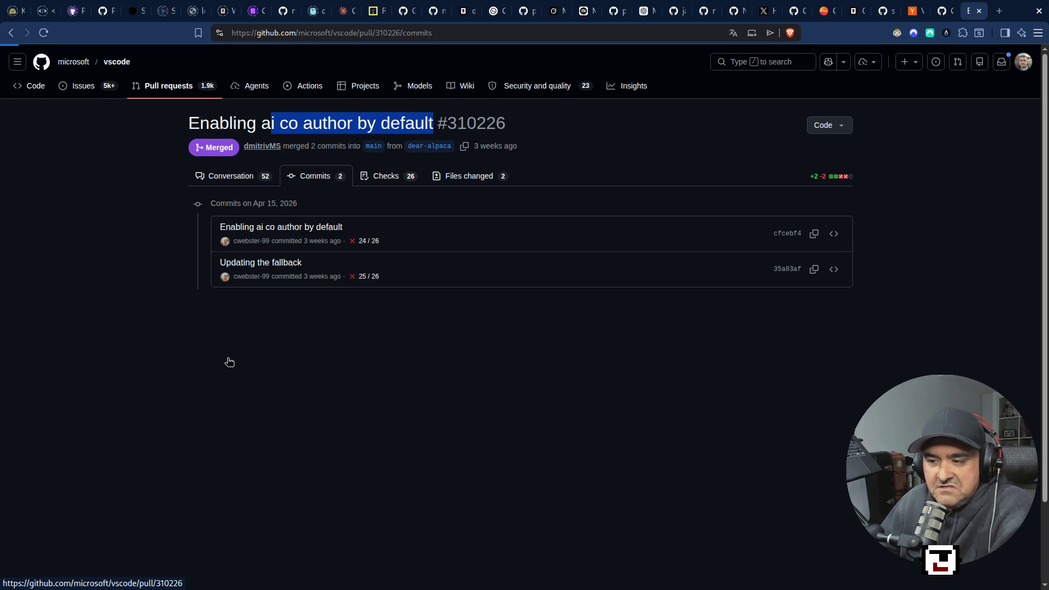
Step: Scroll down the comments and highlight the one about not notifying users
scroll(218, 401, down, 5)
scroll(218, 403, down, 15)
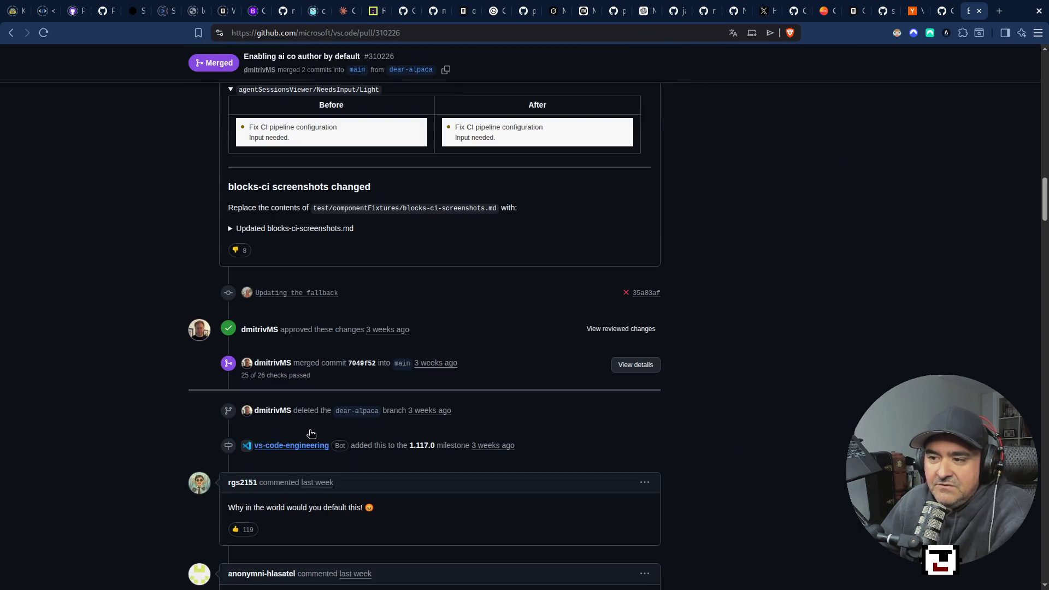
mouse_move(254, 336)
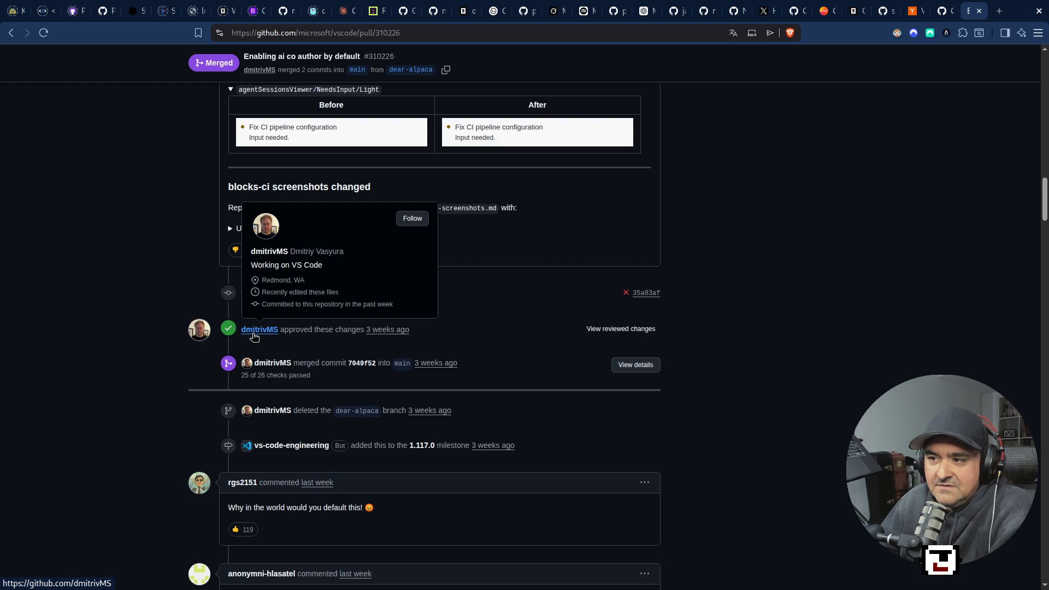
scroll(260, 411, down, 1)
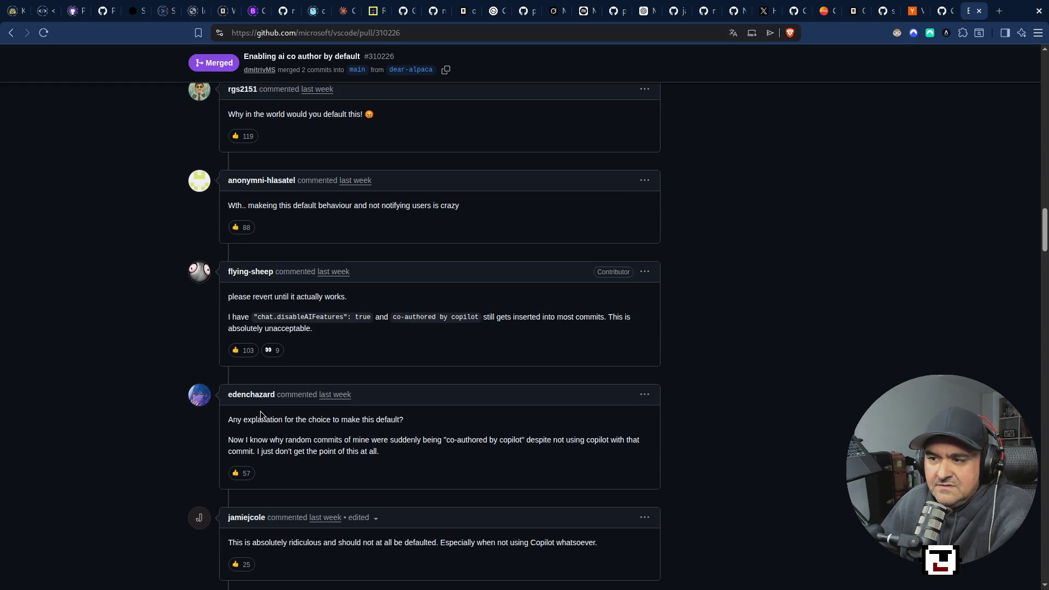
mouse_move(250, 206)
mouse_down()
mouse_move(508, 183)
mouse_move(546, 203)
mouse_up()
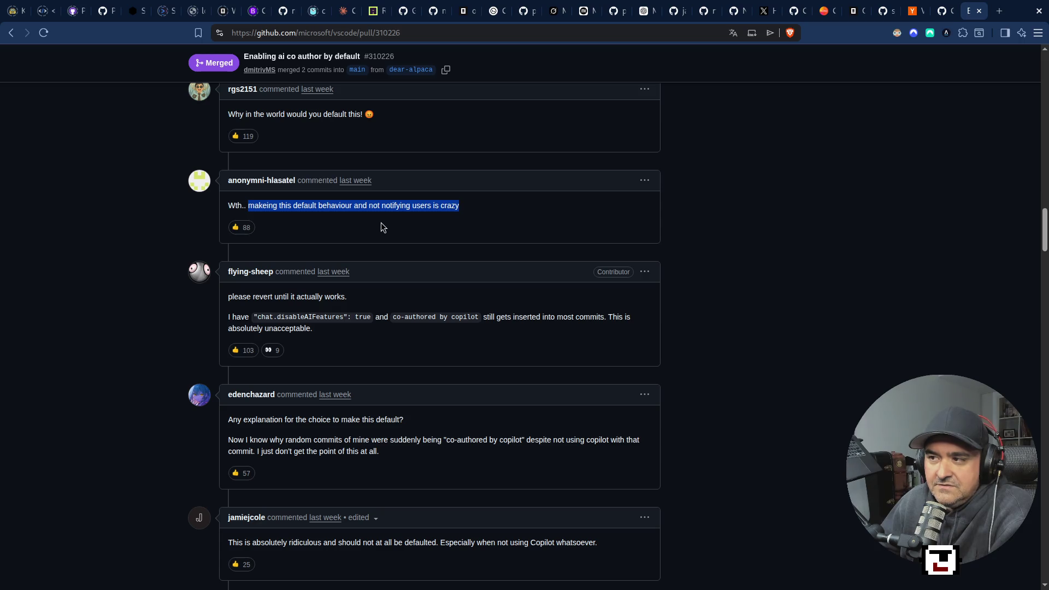
click(431, 209)
scroll(321, 262, down, 4)
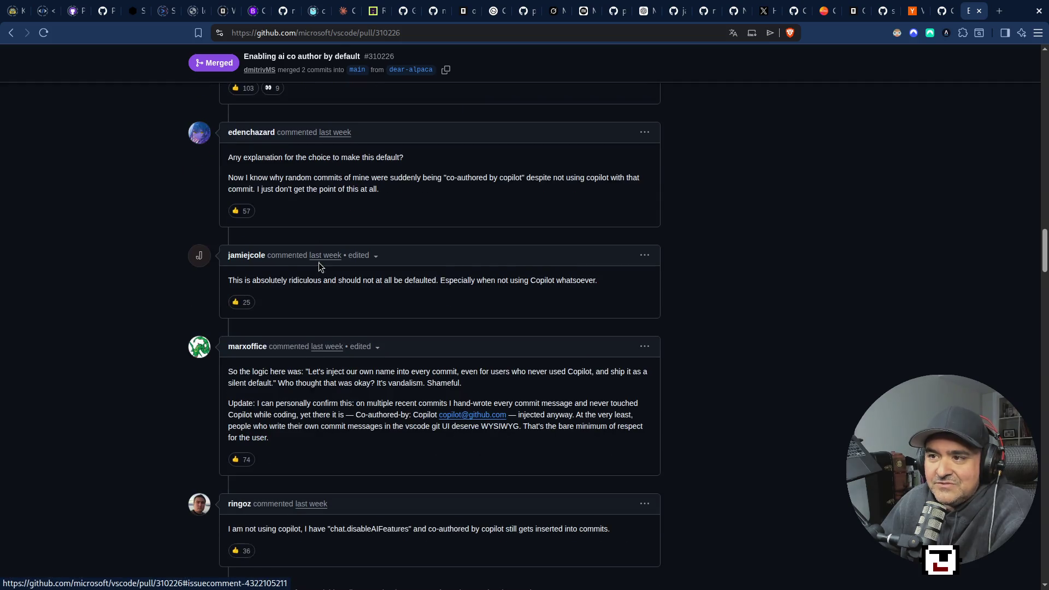
scroll(319, 263, up, 5)
mouse_move(241, 293)
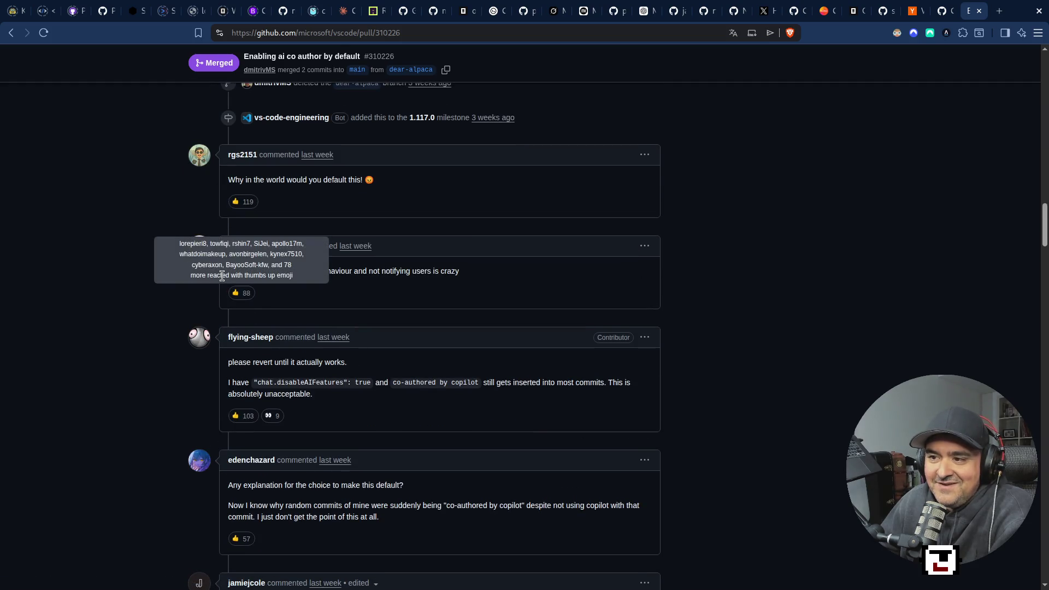
drag(473, 270, 196, 273)
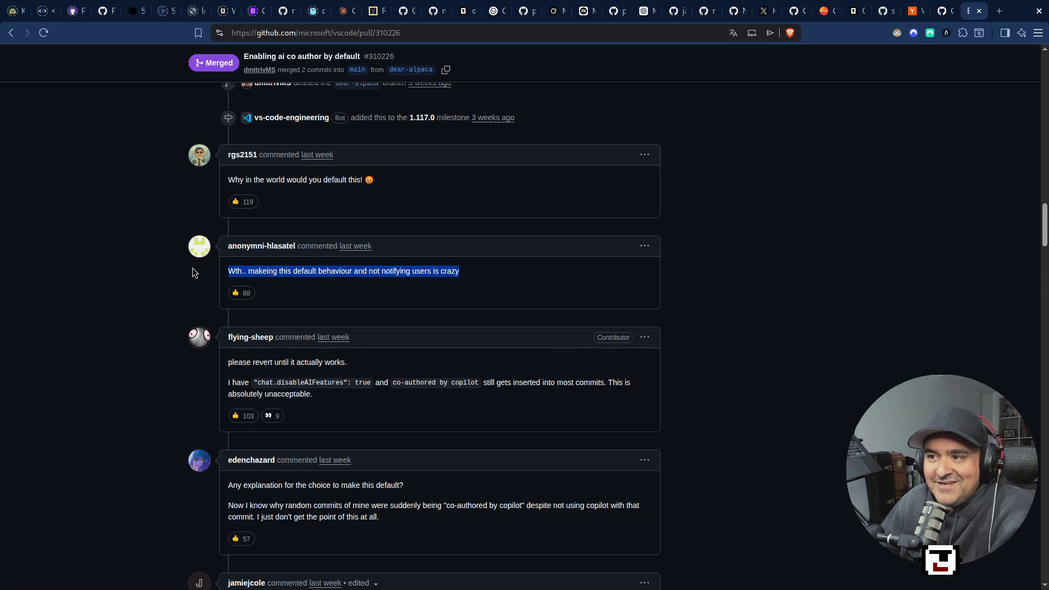
Step: Select the whole 'Why in the world would you default this?' comment
drag(235, 180, 322, 187)
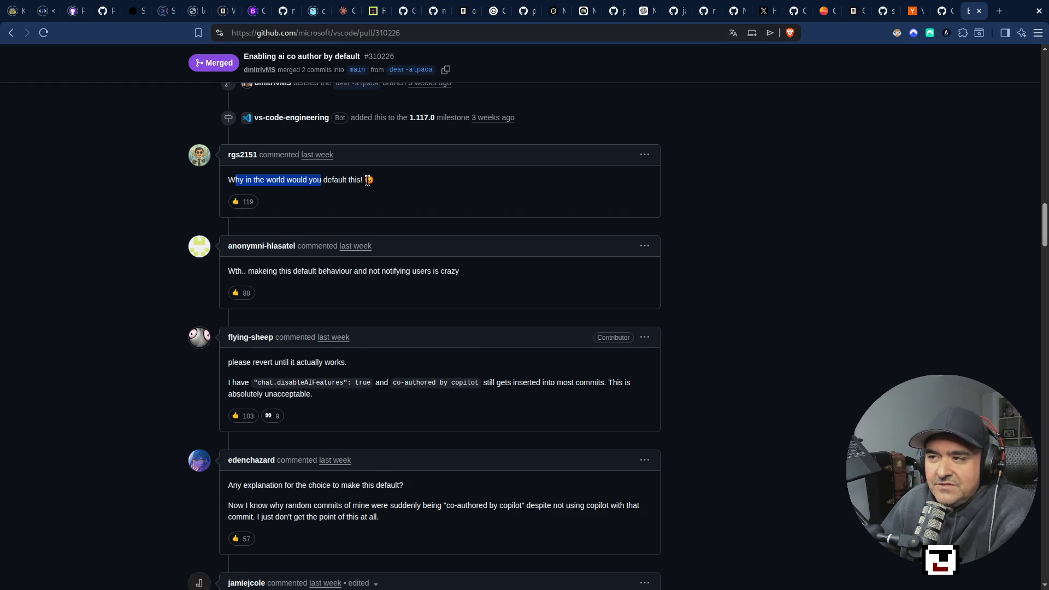
drag(364, 180, 227, 181)
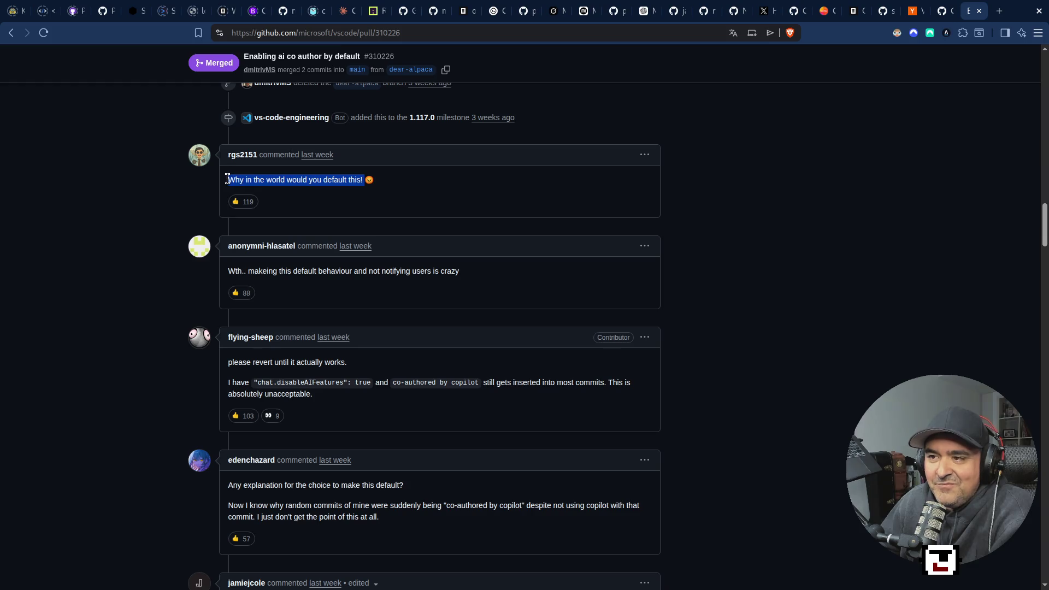
click(354, 176)
triple_click(354, 176)
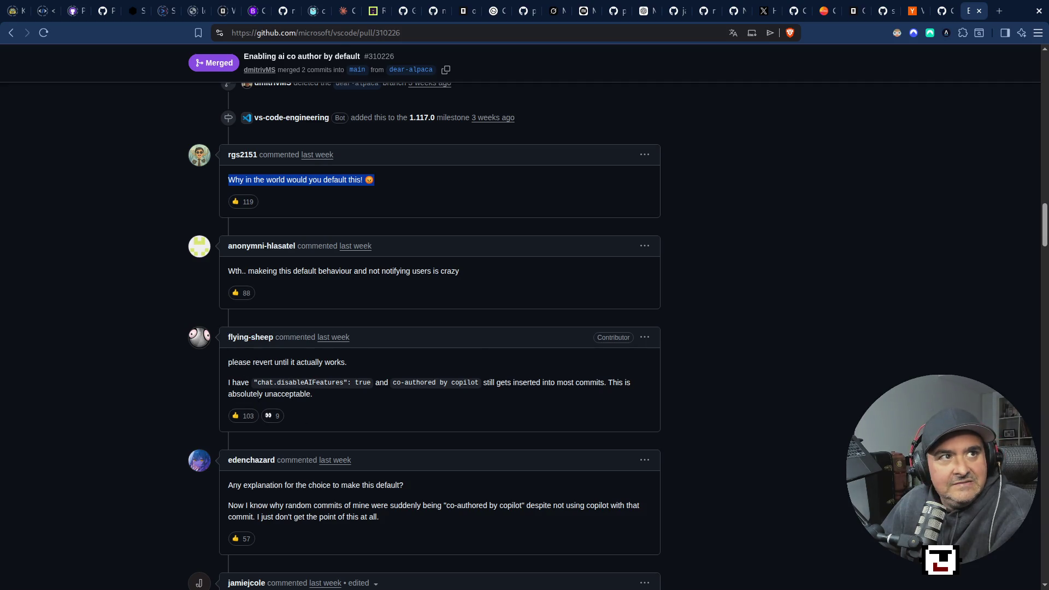
key(alt+Tab)
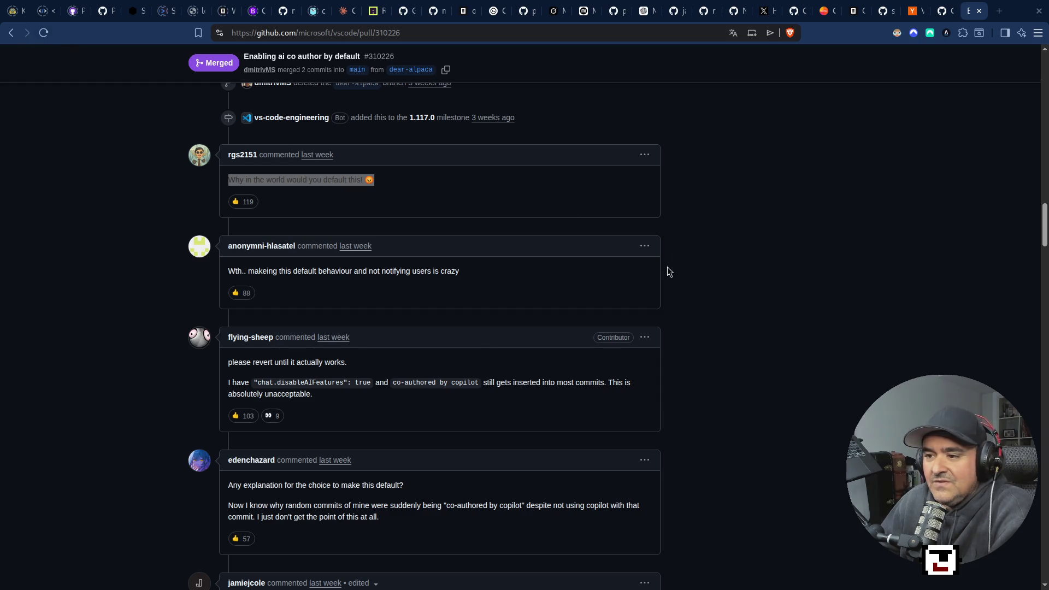
Step: Scroll through later comments, highlighting the rude question and the 'Average PM' remark
scroll(350, 353, down, 5)
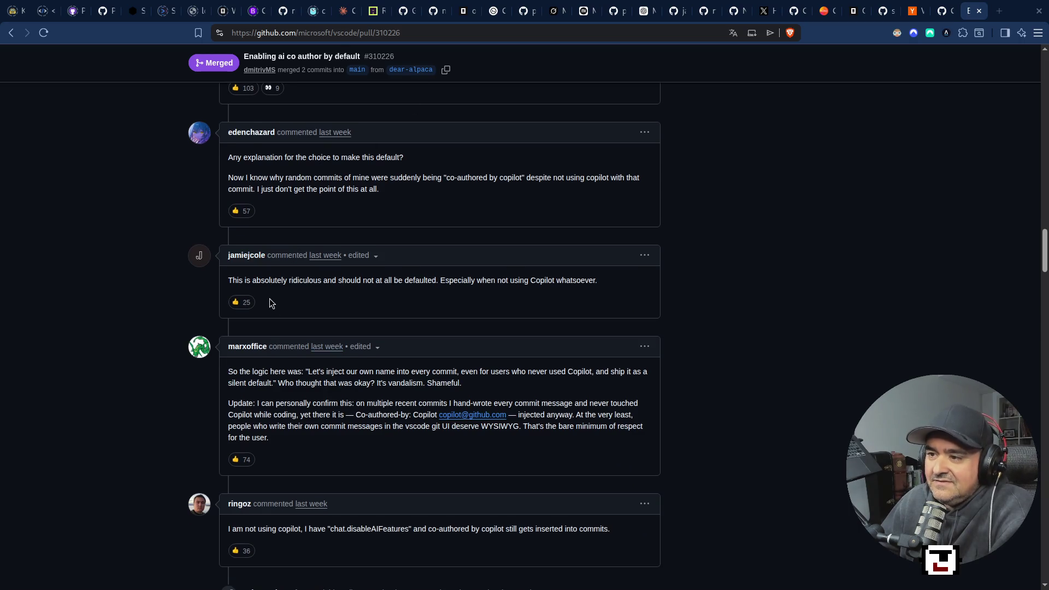
scroll(352, 390, down, 6)
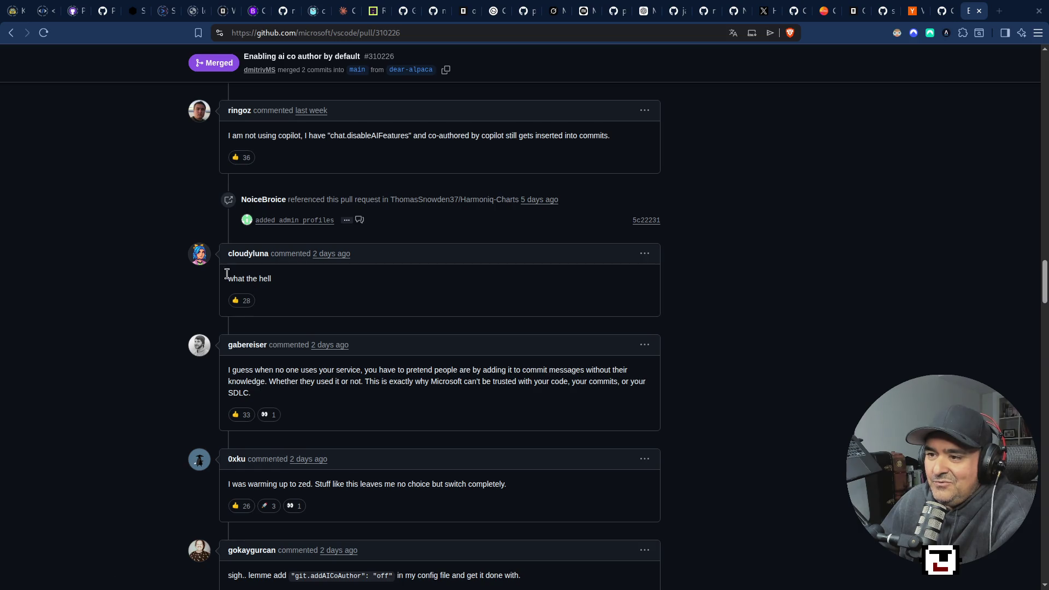
scroll(327, 468, down, 4)
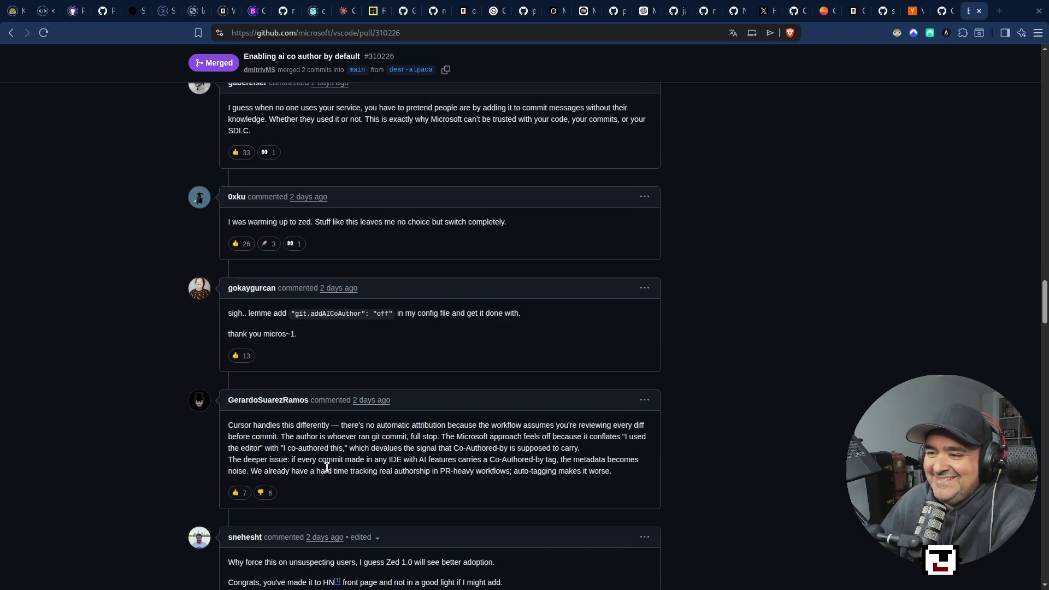
scroll(325, 469, down, 7)
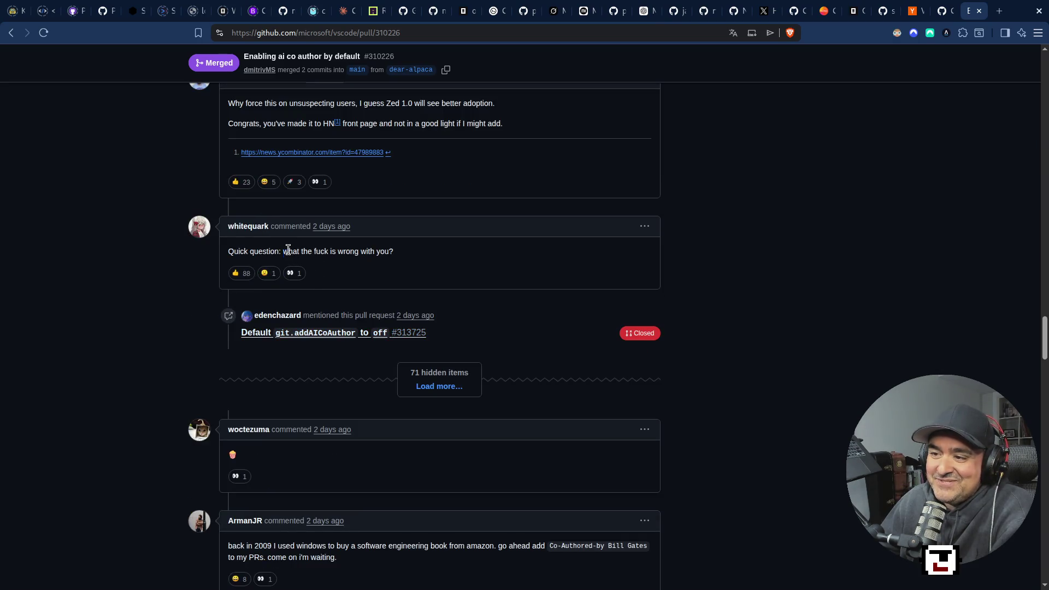
drag(283, 252, 417, 266)
click(415, 266)
scroll(369, 375, down, 6)
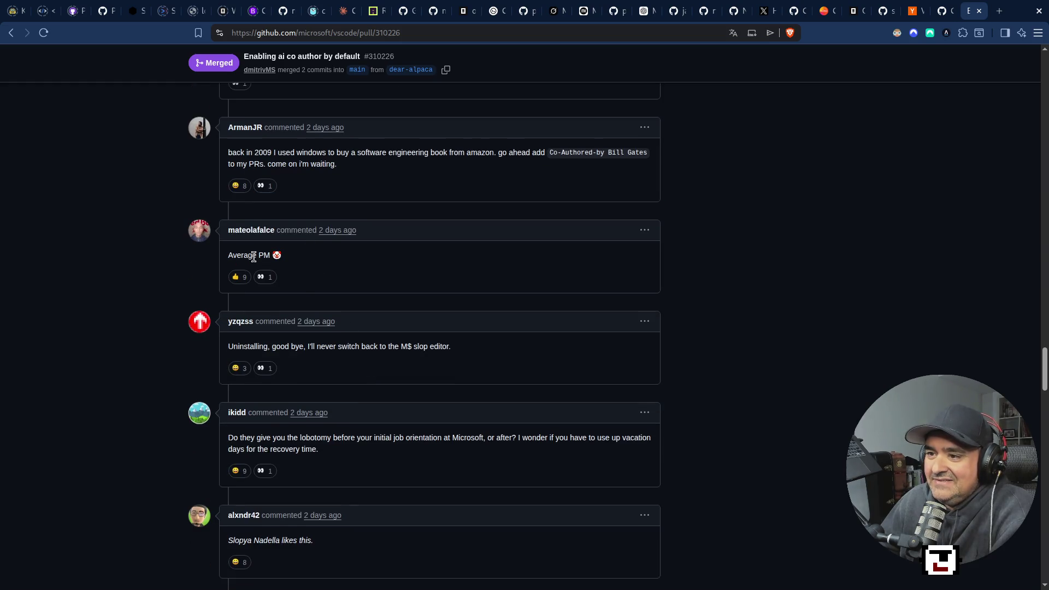
drag(229, 256, 306, 266)
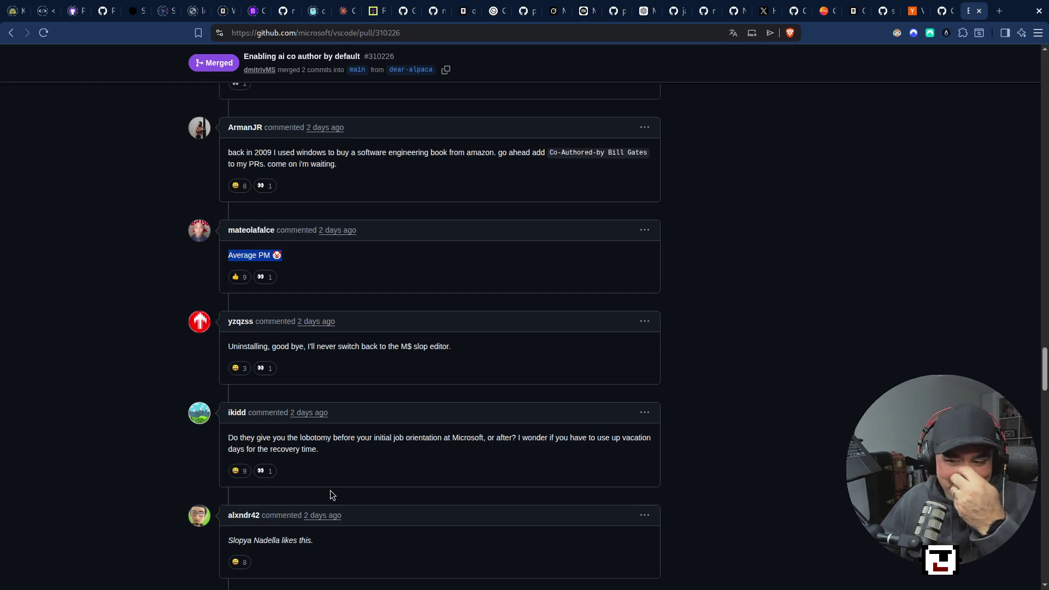
Step: Scroll the thread to Copilot's review summary of the addAICoAuthor default change from off to all
scroll(327, 483, down, 7)
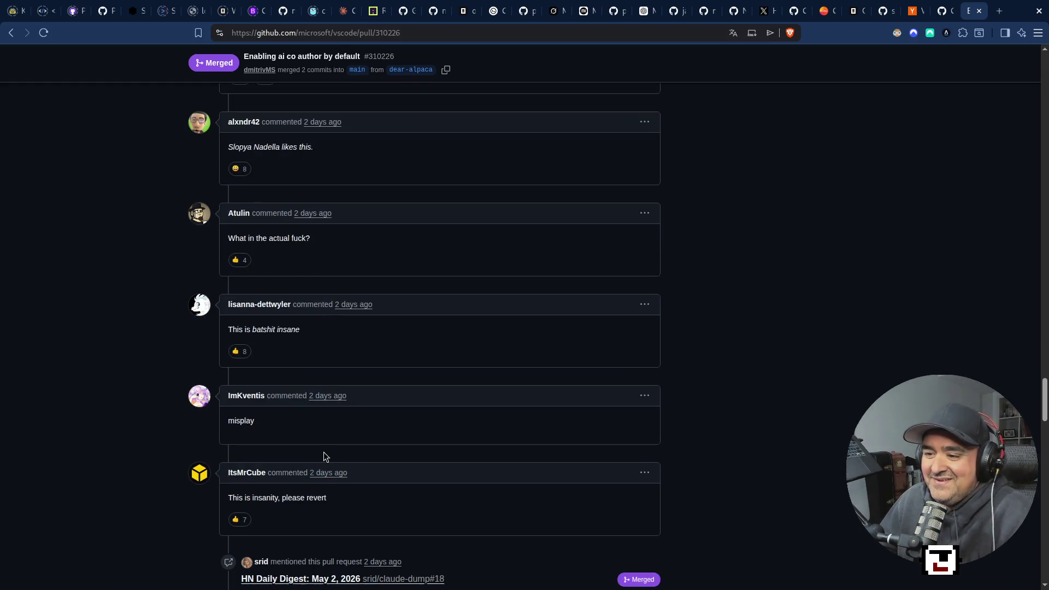
scroll(317, 465, down, 15)
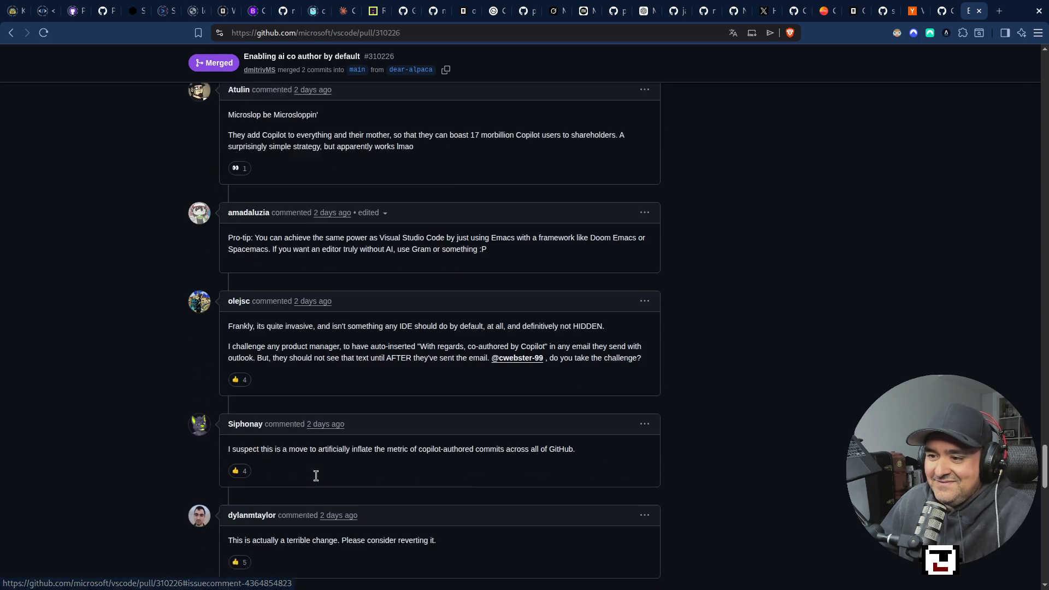
scroll(315, 479, down, 14)
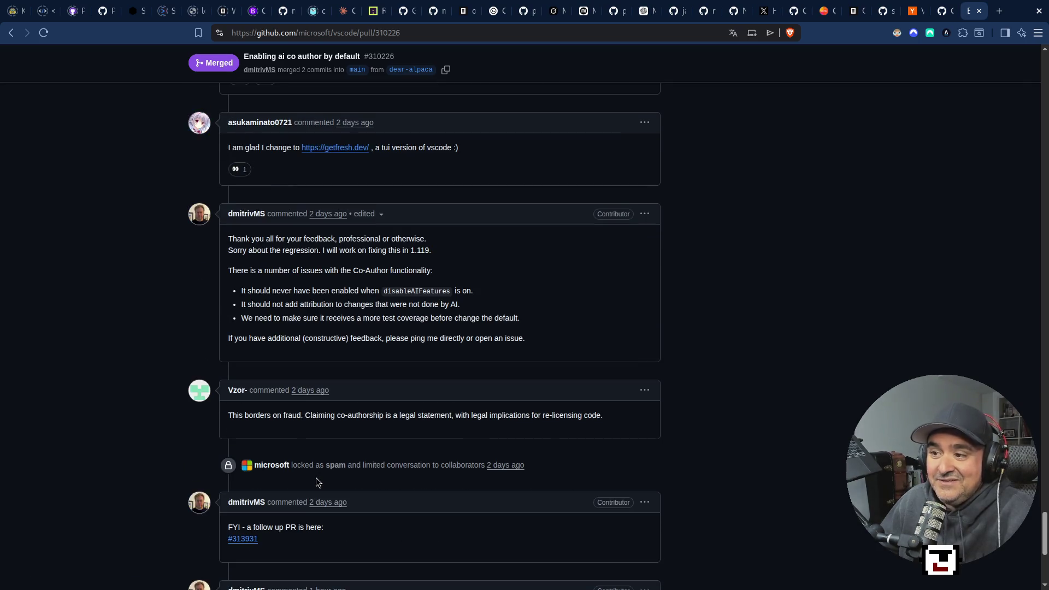
scroll(315, 481, down, 6)
scroll(311, 481, up, 7)
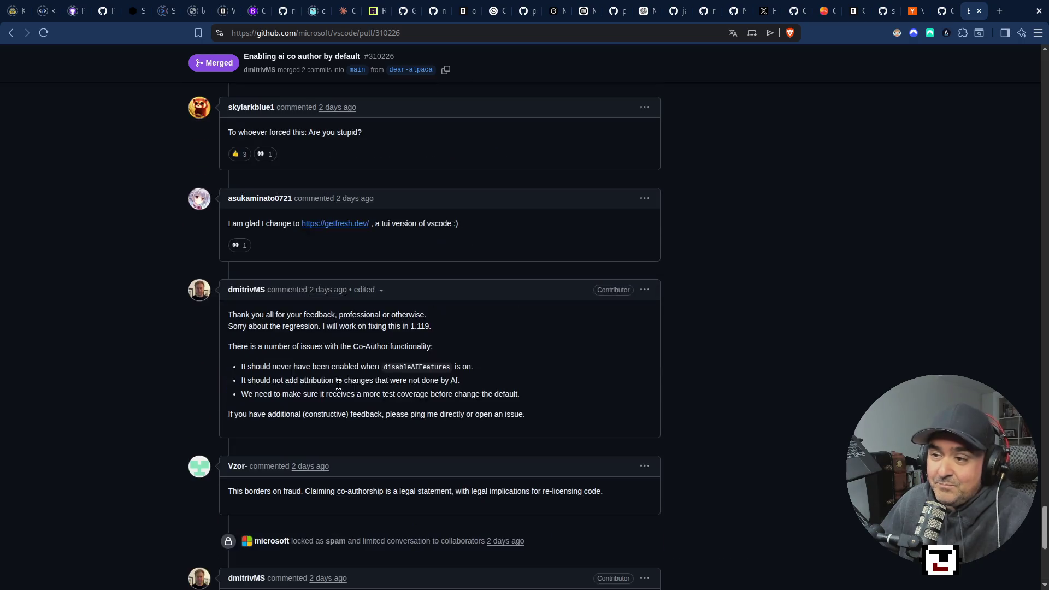
scroll(339, 385, up, 20)
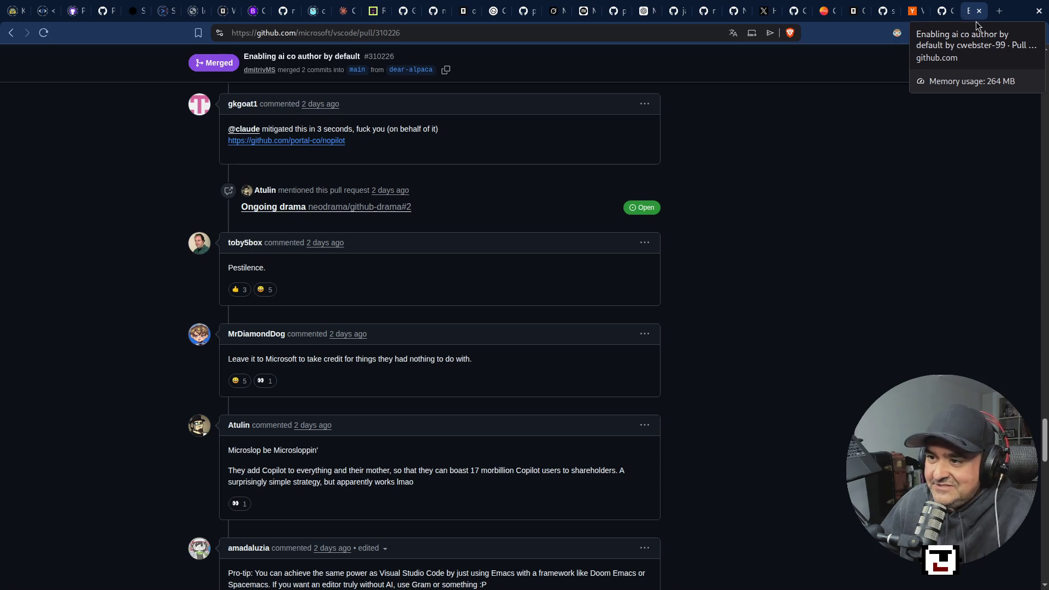
scroll(351, 225, down, 15)
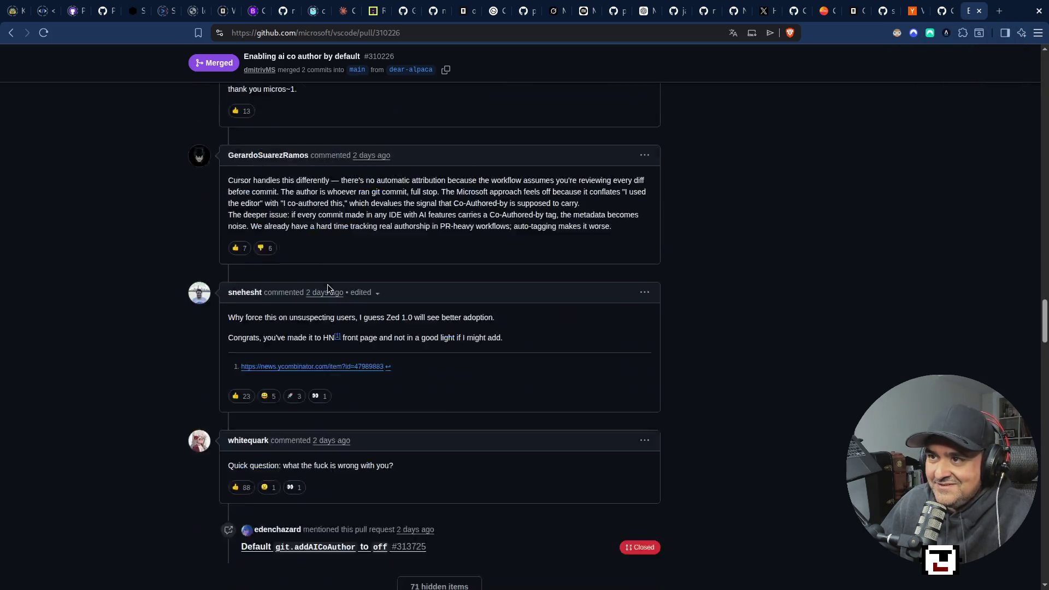
scroll(326, 285, up, 20)
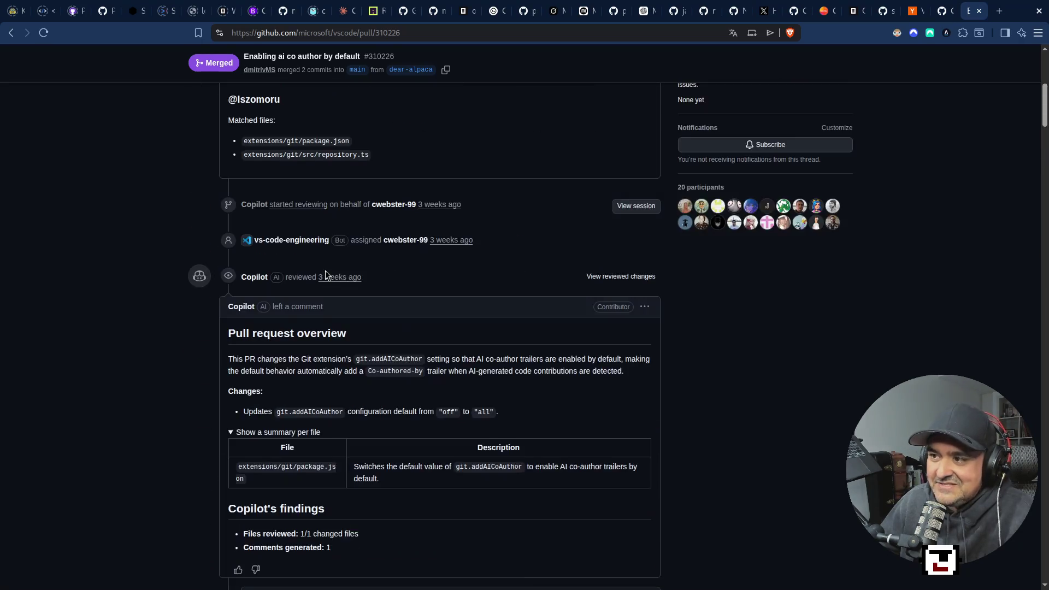
Step: Scroll from the top of PR #310226 down through its opening comments
scroll(326, 270, up, 5)
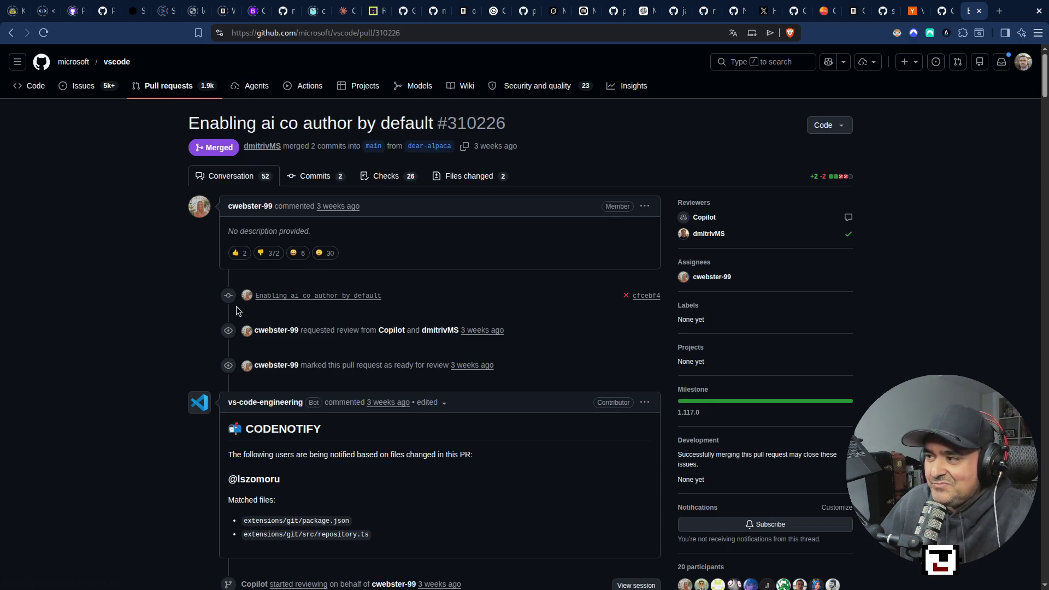
scroll(236, 310, down, 15)
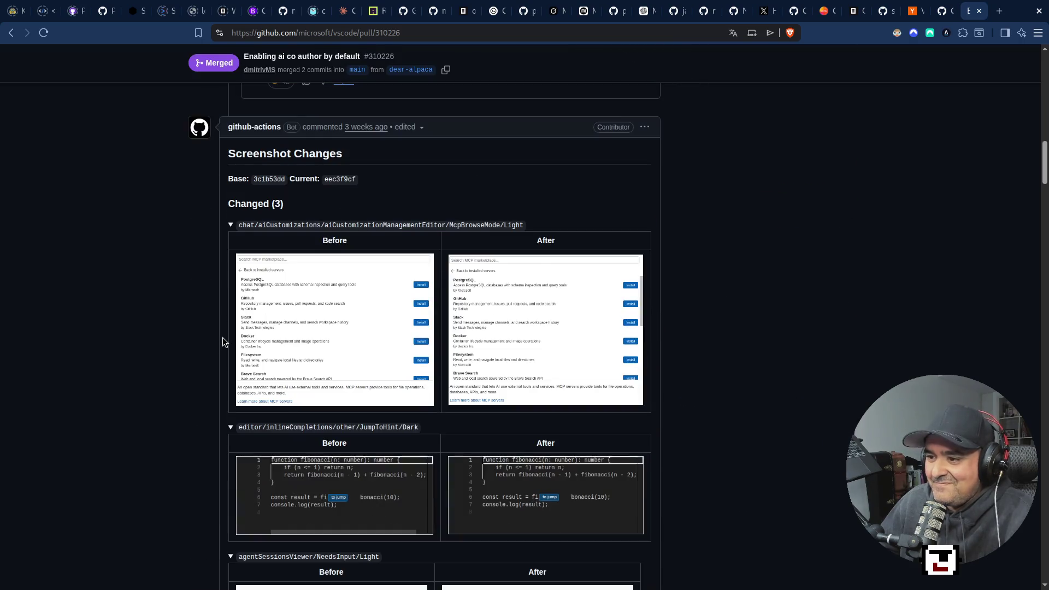
scroll(224, 342, down, 8)
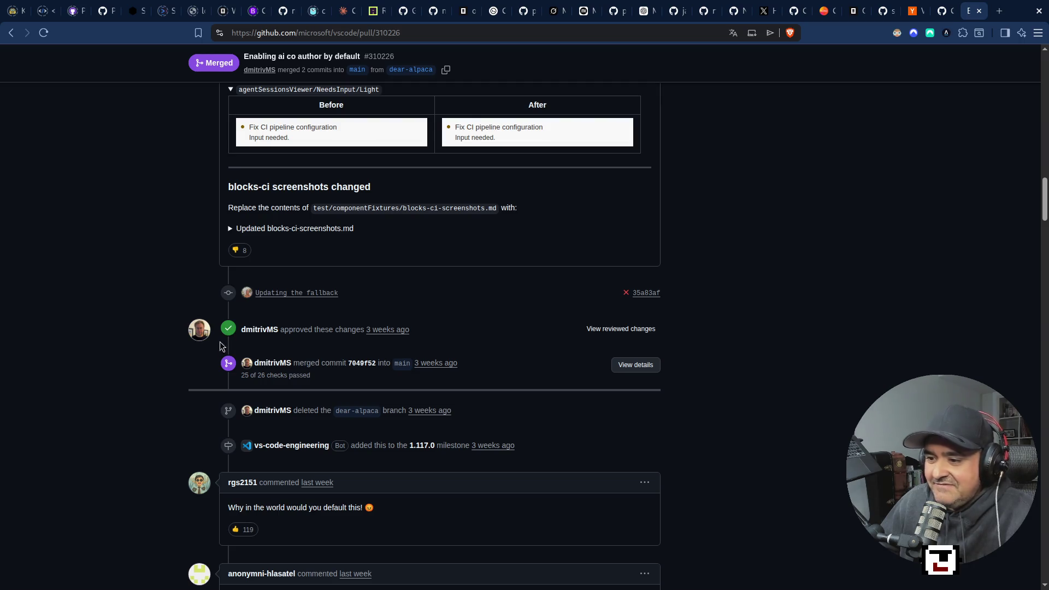
scroll(135, 418, down, 8)
scroll(136, 417, down, 8)
scroll(140, 419, down, 7)
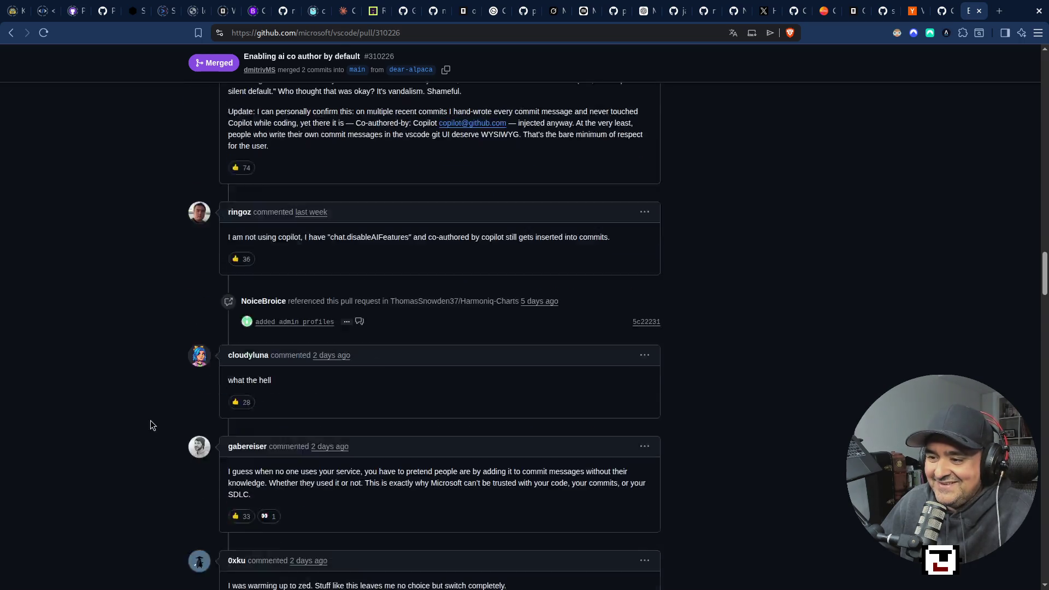
scroll(297, 470, down, 6)
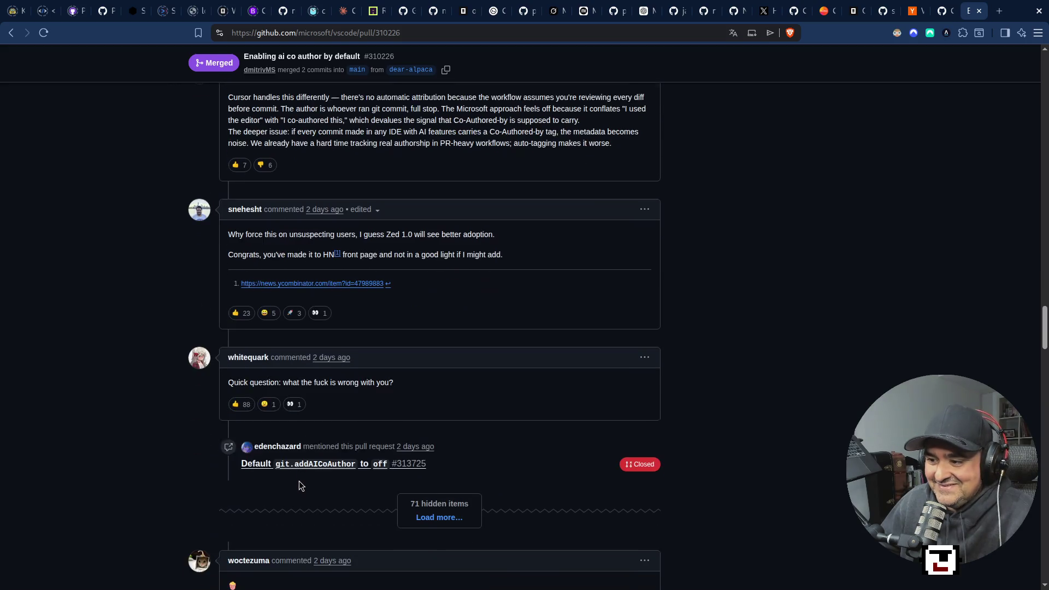
scroll(300, 479, down, 7)
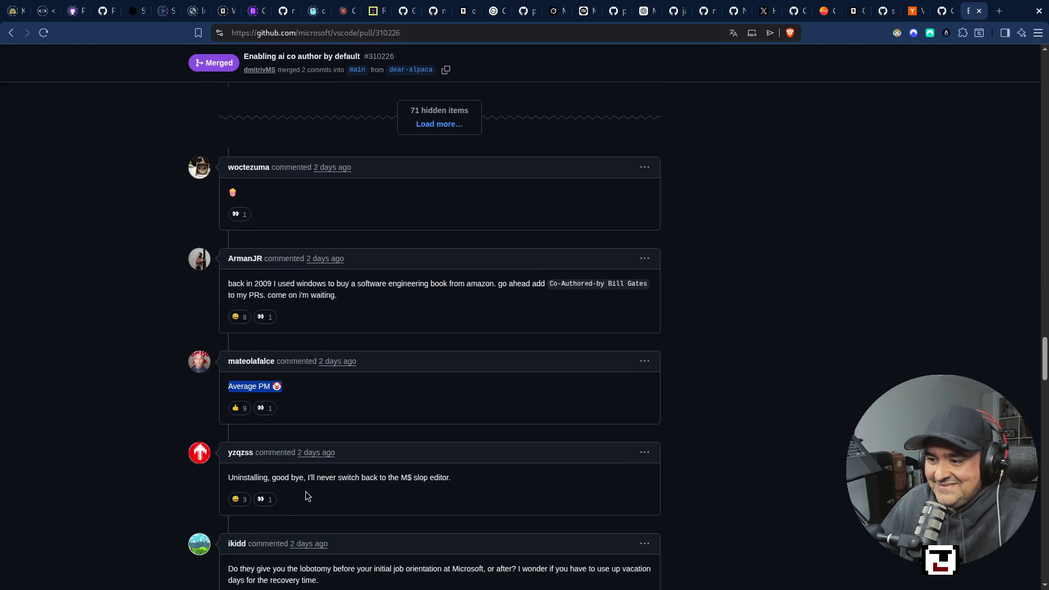
click(307, 478)
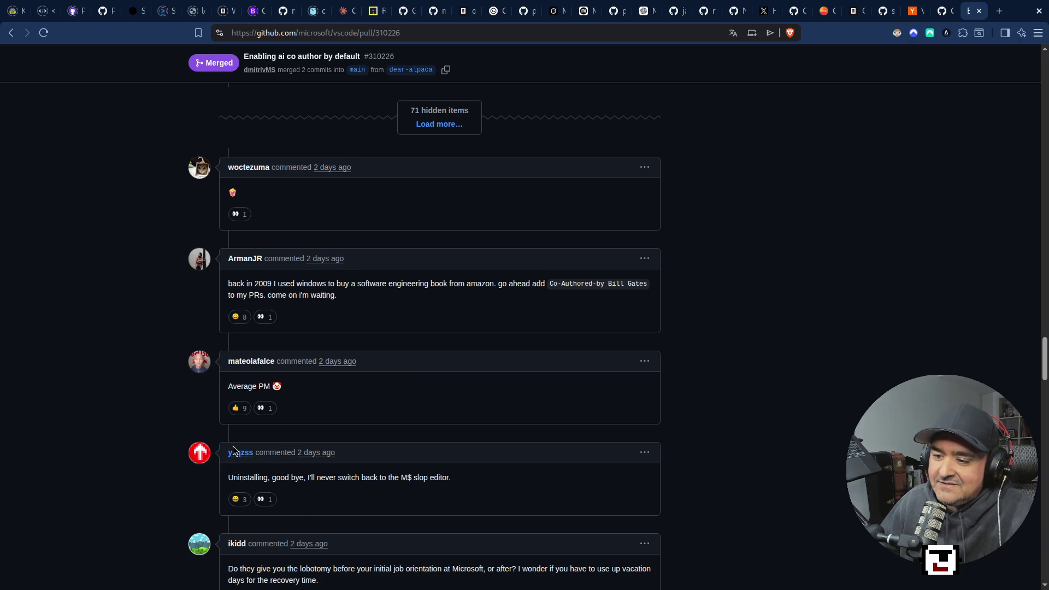
mouse_move(236, 454)
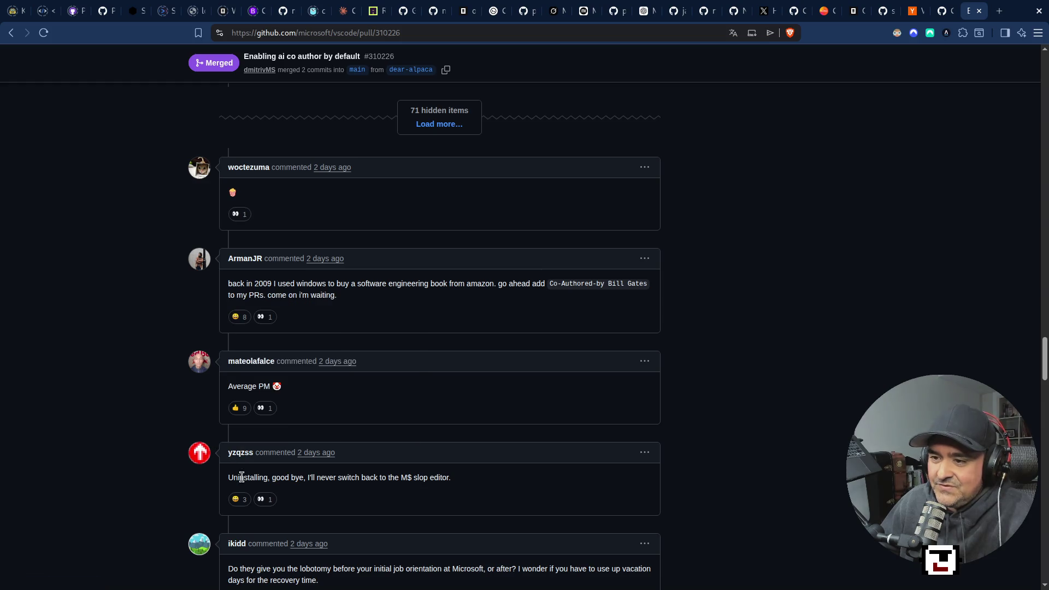
drag(234, 478, 288, 478)
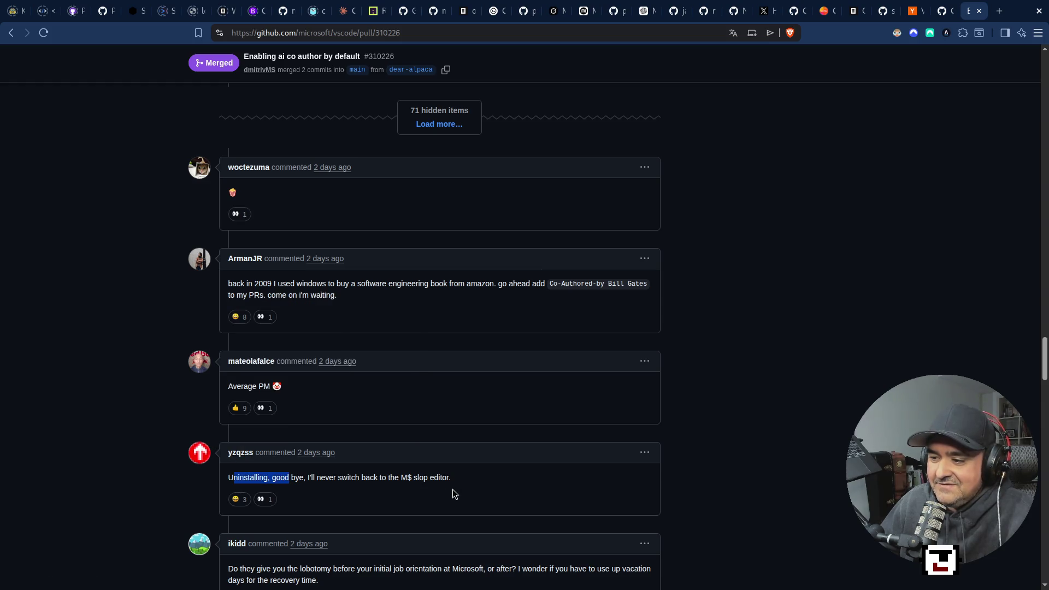
click(452, 493)
scroll(398, 490, down, 5)
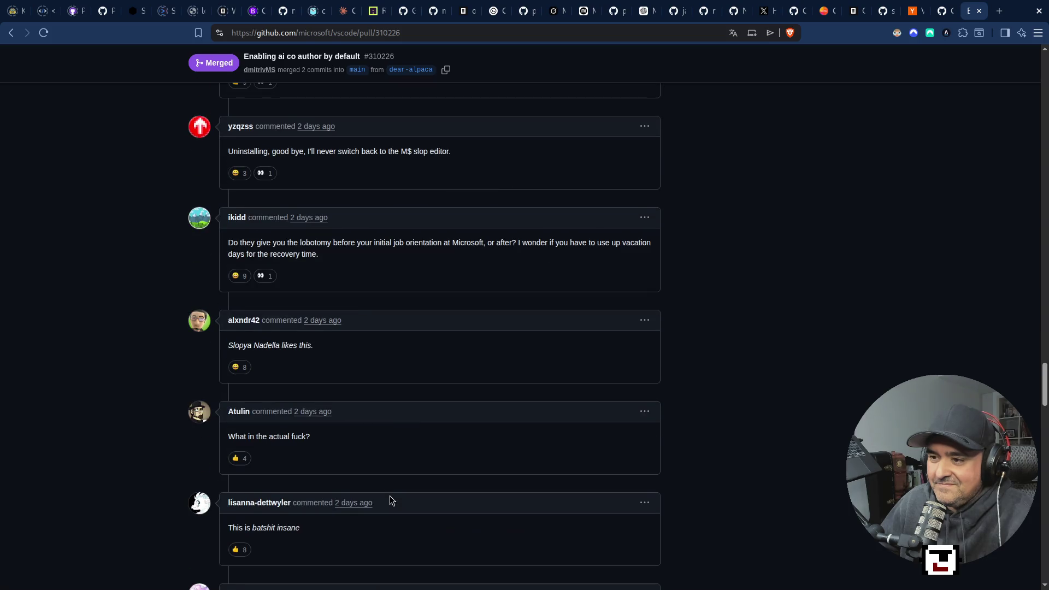
right_click(389, 497)
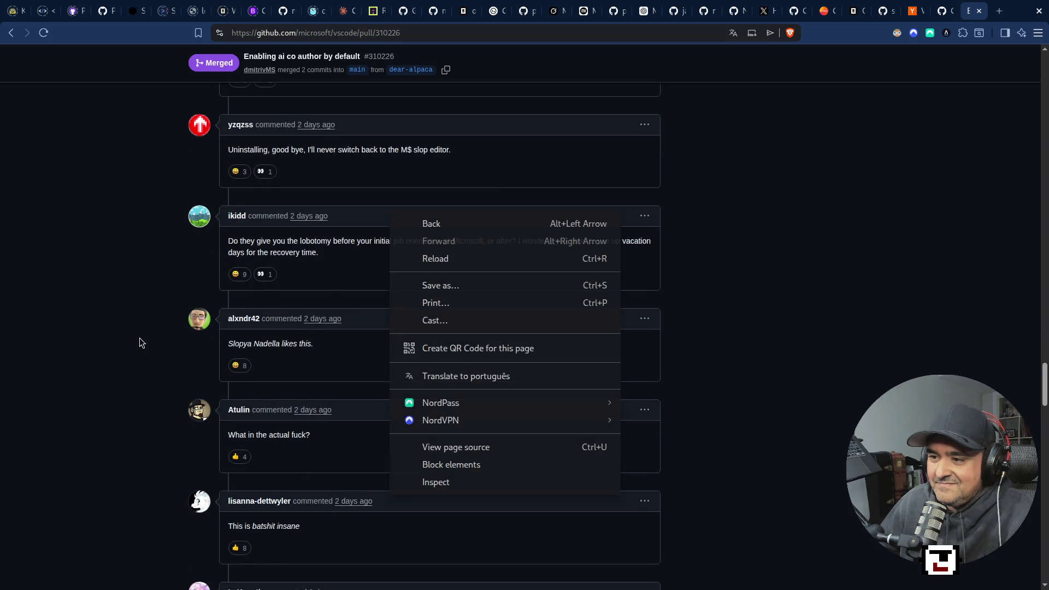
scroll(139, 337, down, 5)
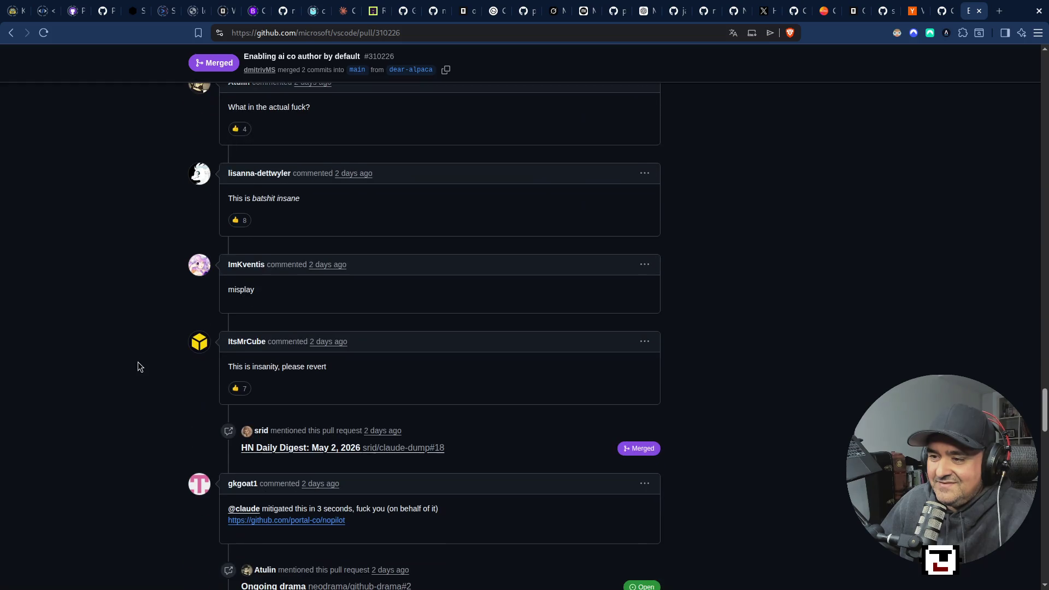
scroll(139, 366, down, 18)
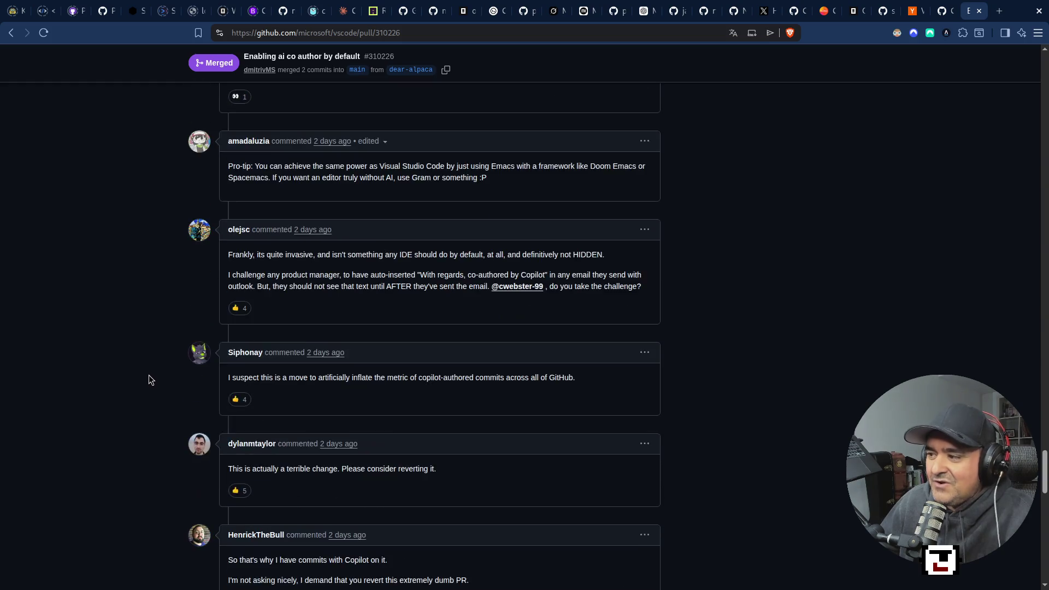
scroll(150, 372, down, 10)
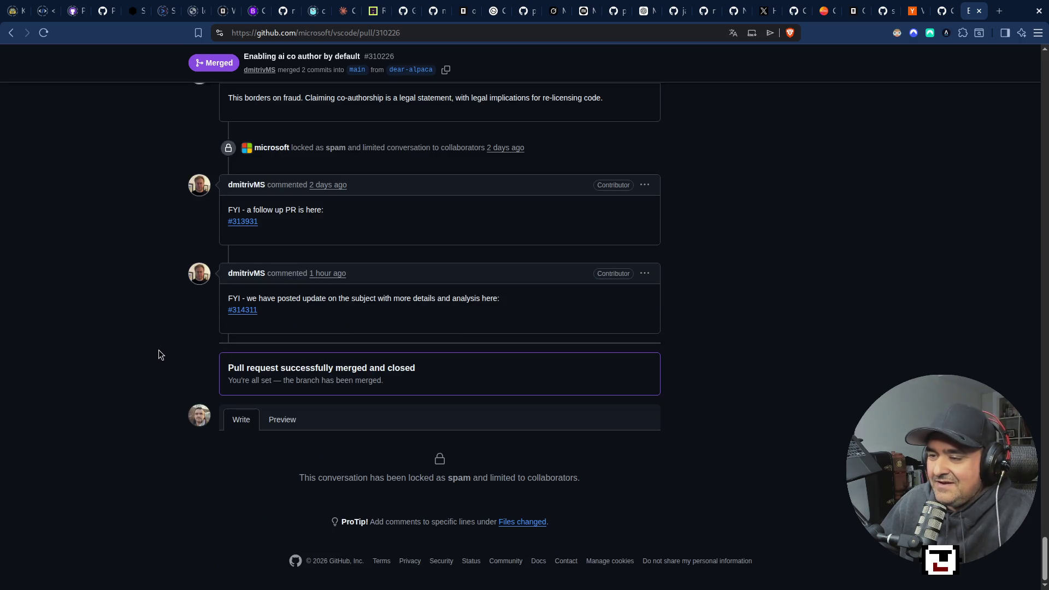
Step: Return from the lock notice to the PR header and reveal the merge time: Apr 15, 2026, 9:27 PM EDT
scroll(303, 257, up, 5)
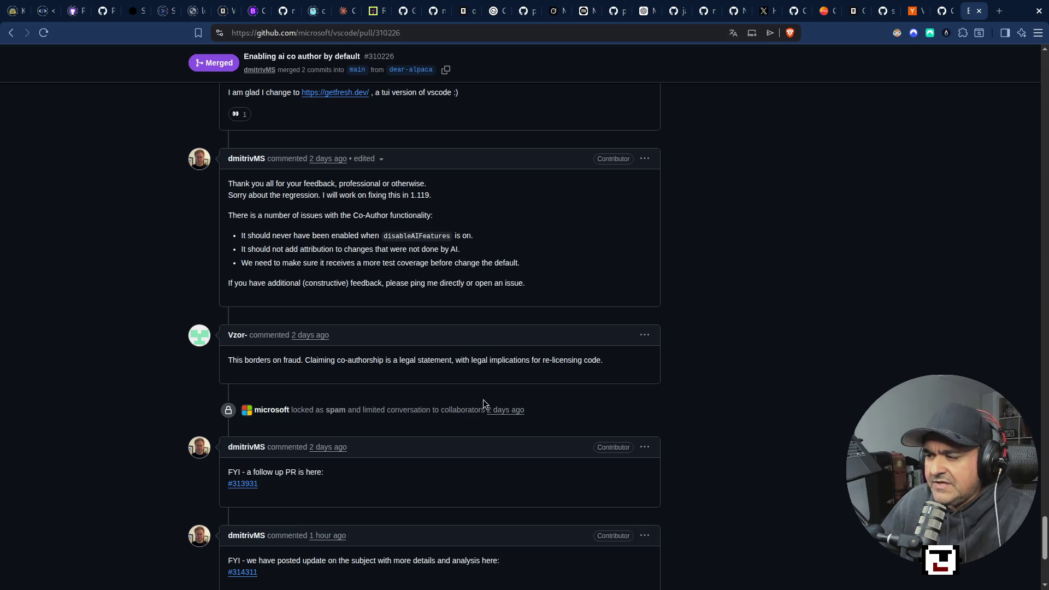
scroll(479, 471, up, 10)
scroll(478, 467, up, 10)
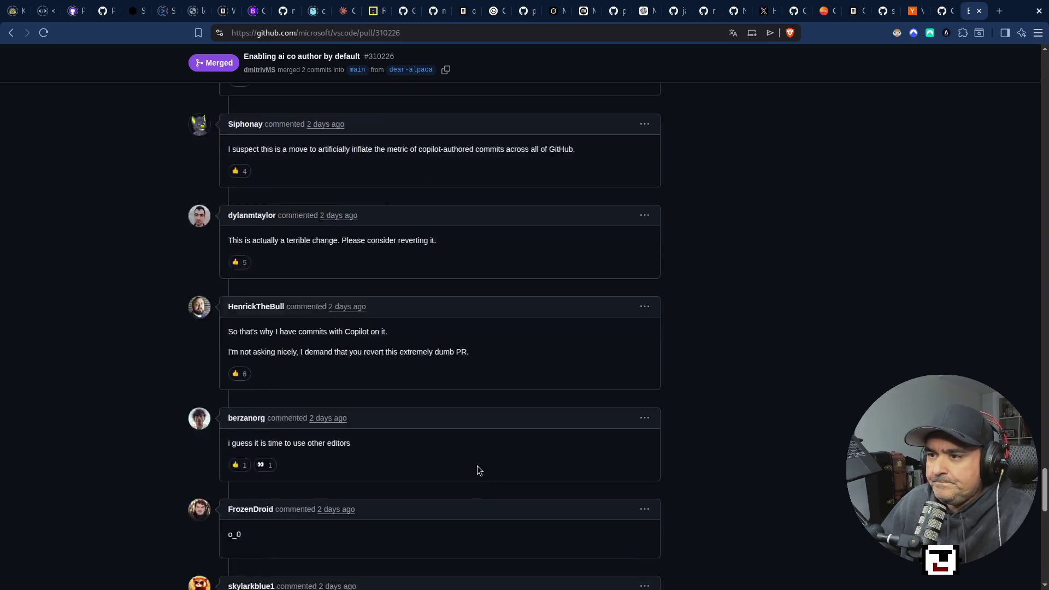
scroll(476, 465, up, 20)
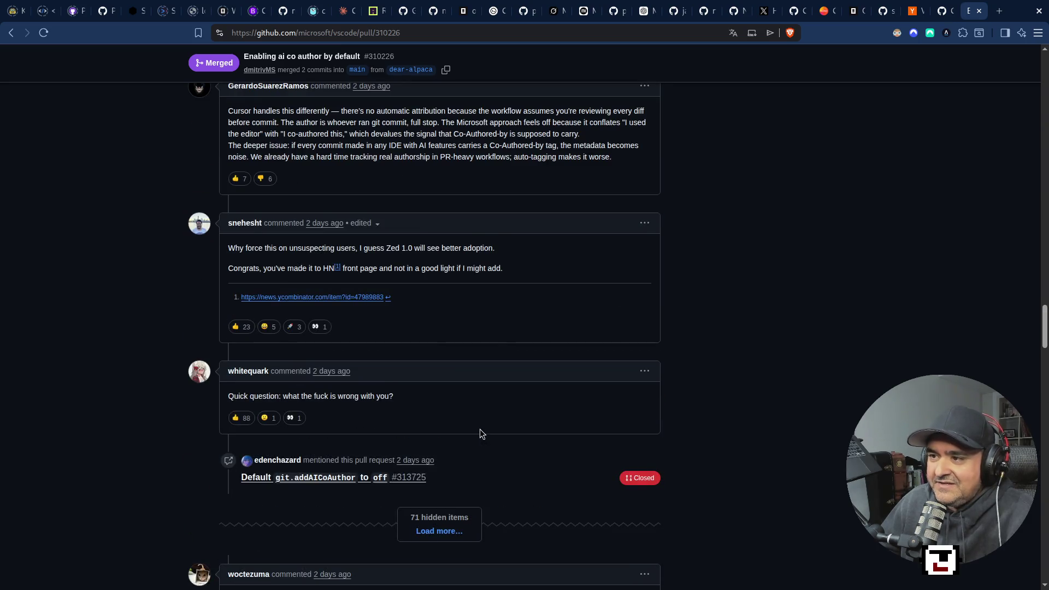
scroll(431, 353, up, 20)
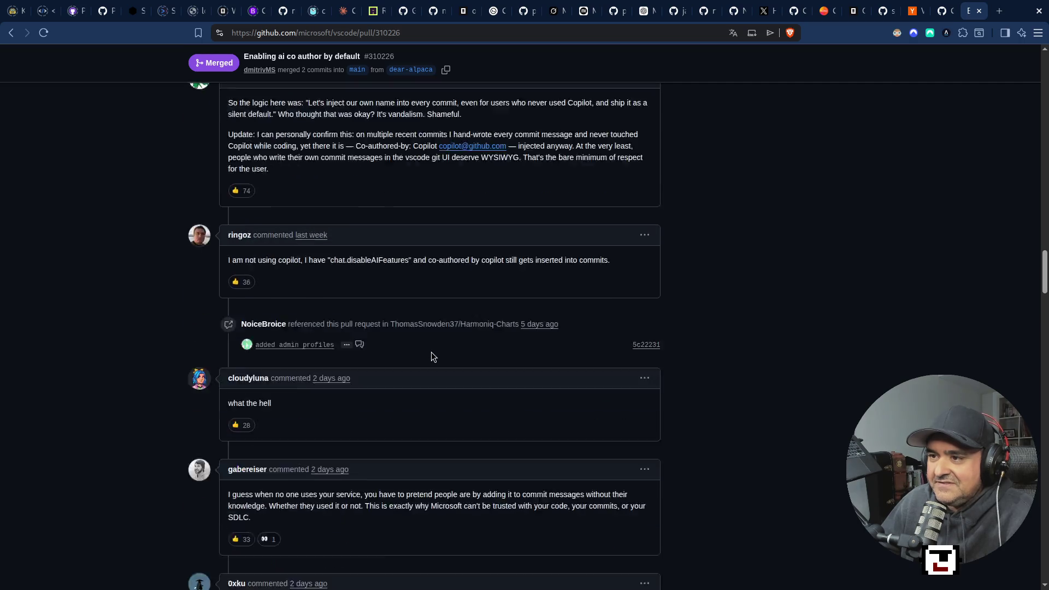
scroll(431, 355, up, 20)
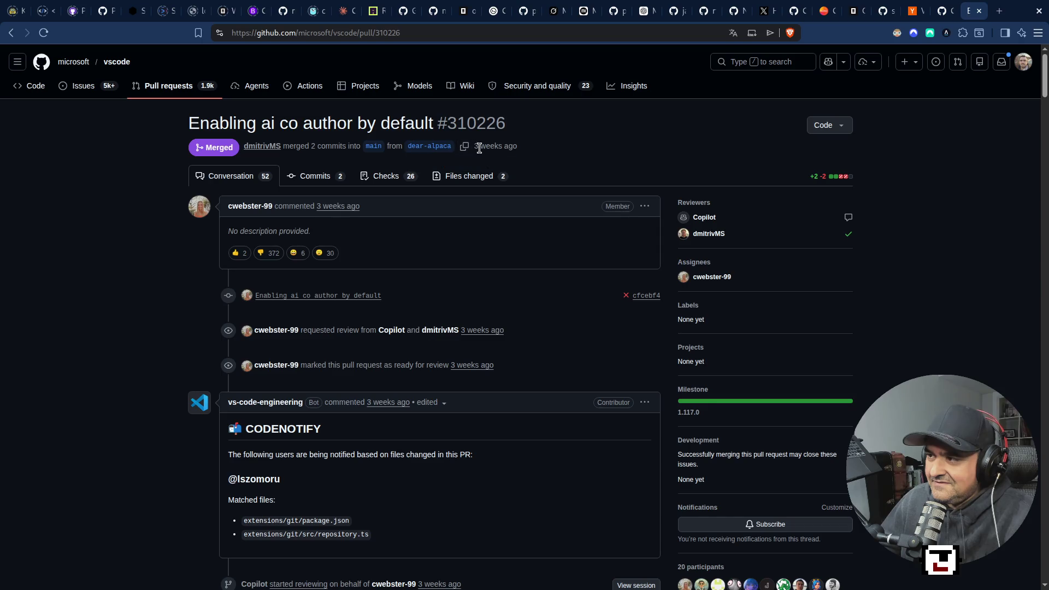
mouse_move(479, 149)
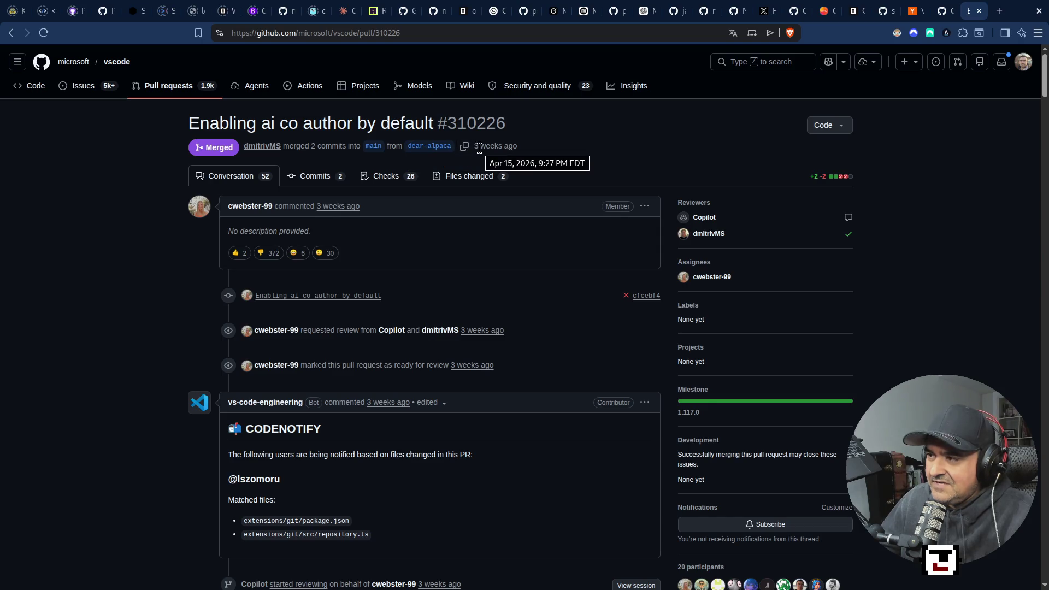
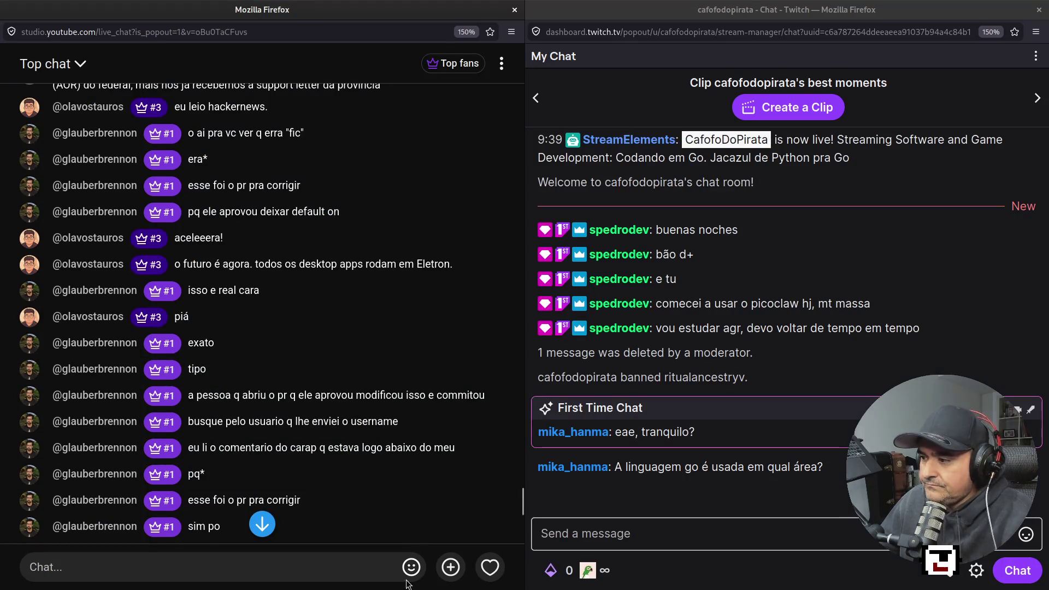
Step: Read through the YouTube live chat history, then switch to the browser showing PR #310226
scroll(295, 349, down, 5)
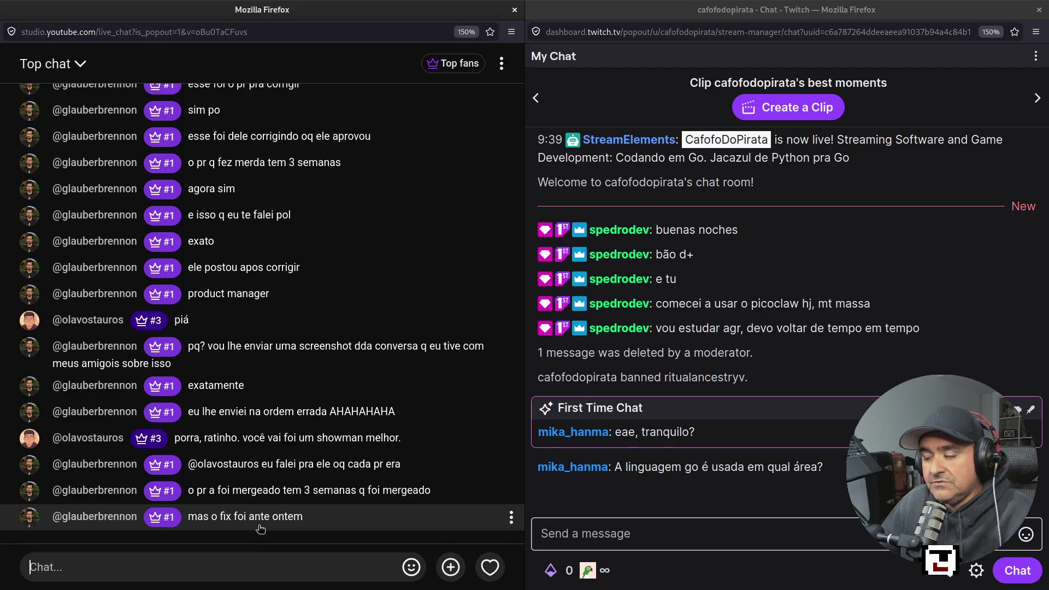
scroll(278, 403, up, 8)
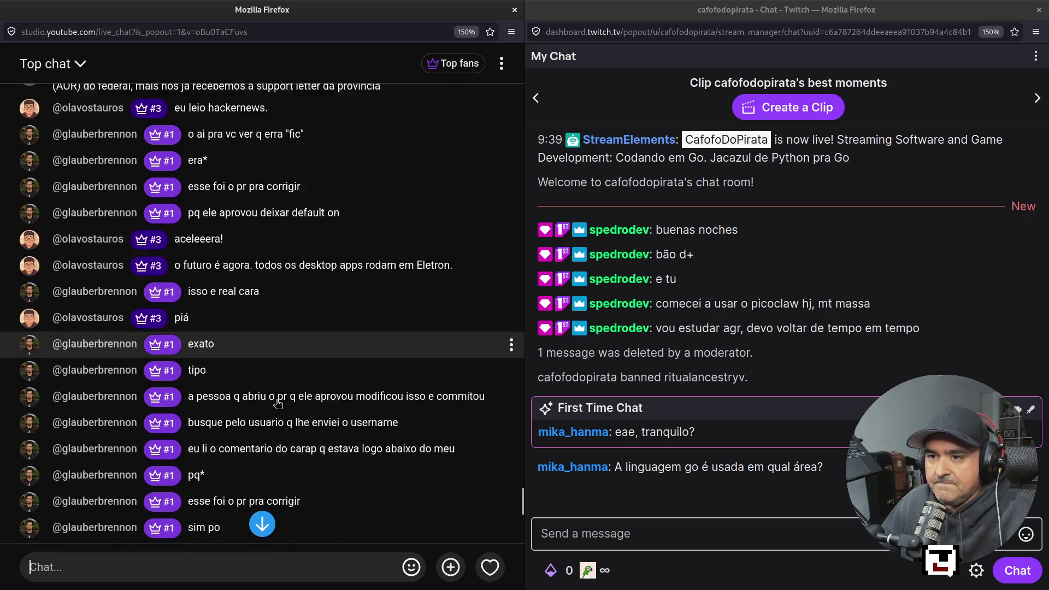
scroll(278, 403, up, 5)
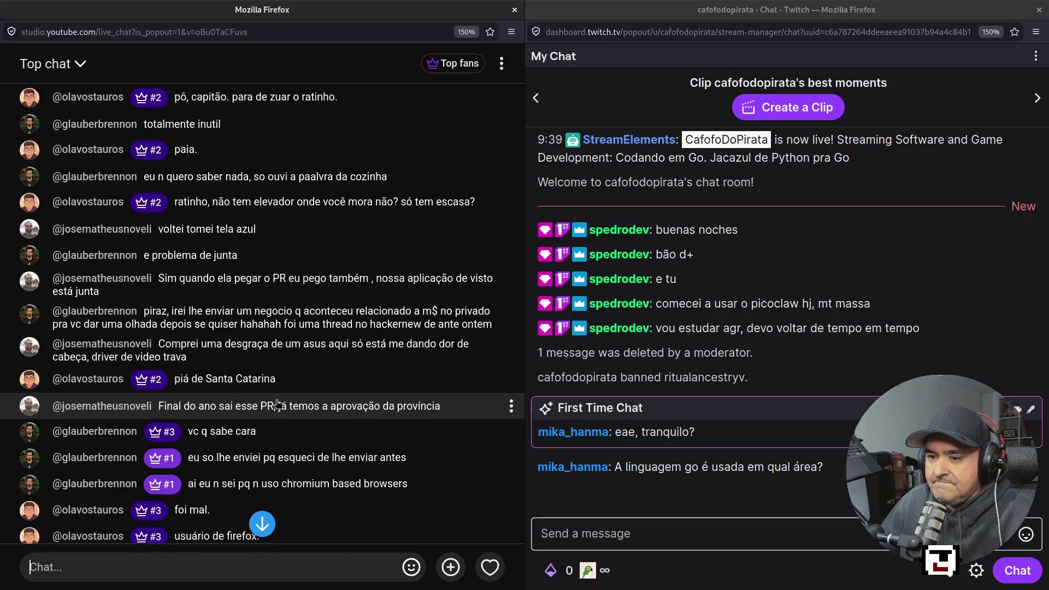
scroll(277, 403, down, 2)
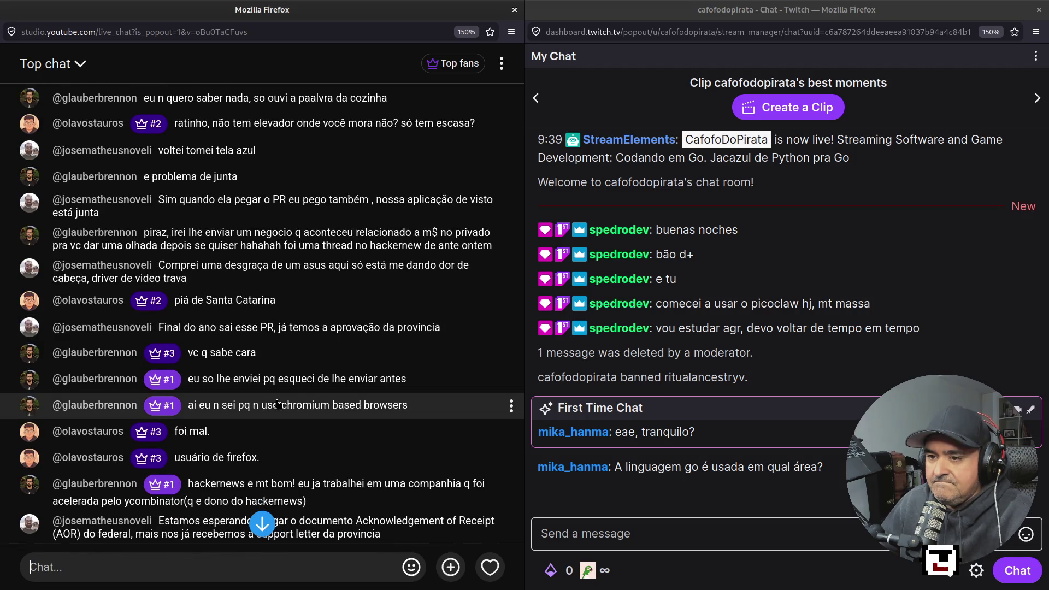
scroll(133, 338, down, 5)
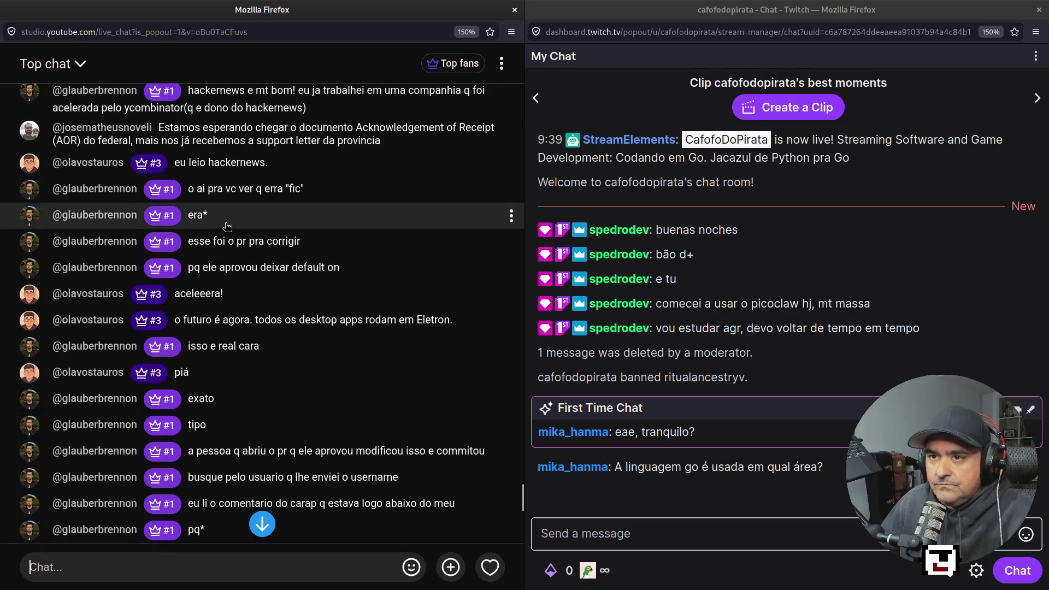
scroll(264, 374, up, 3)
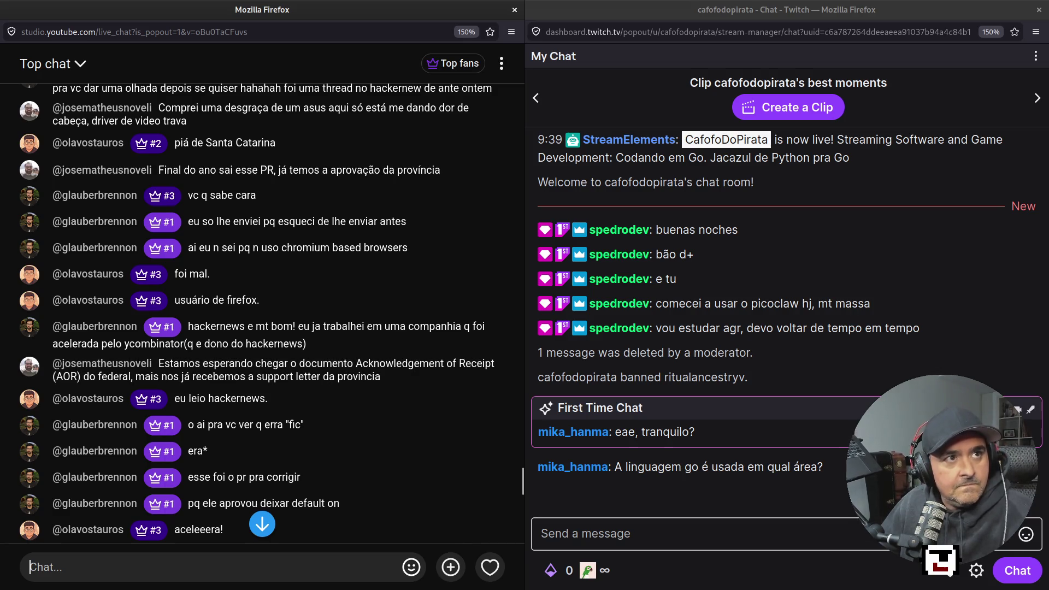
scroll(294, 501, down, 10)
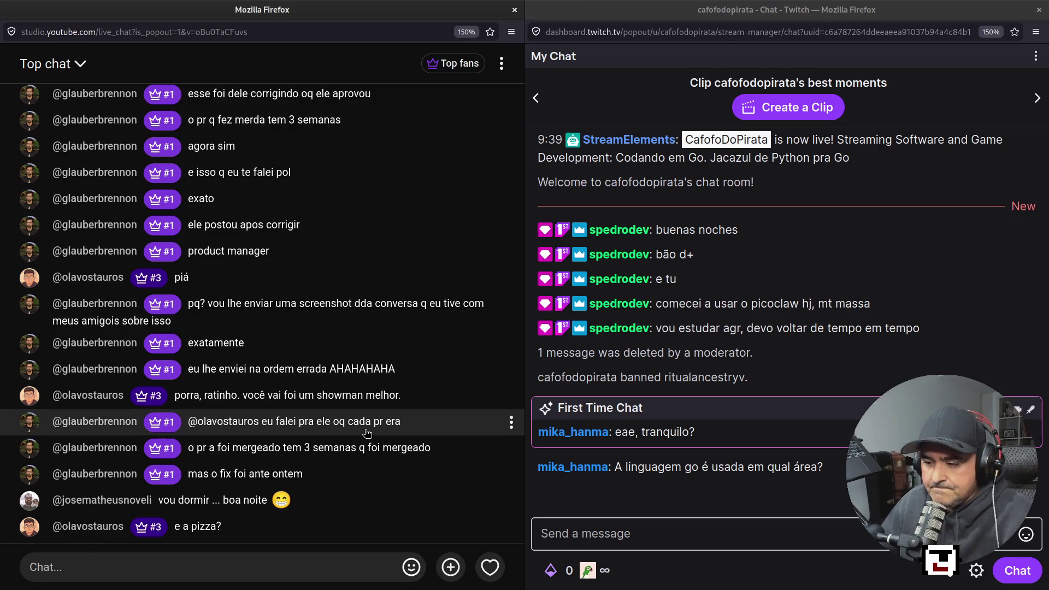
key(super+2)
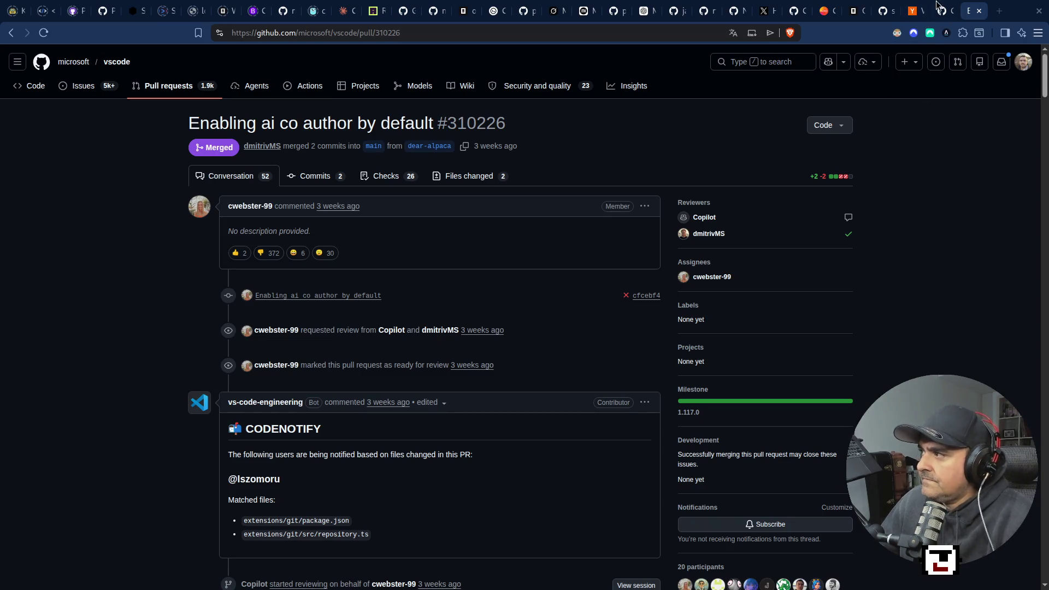
Step: Close the 'Enabling ai co author by default' PR #310226 tab
click(979, 11)
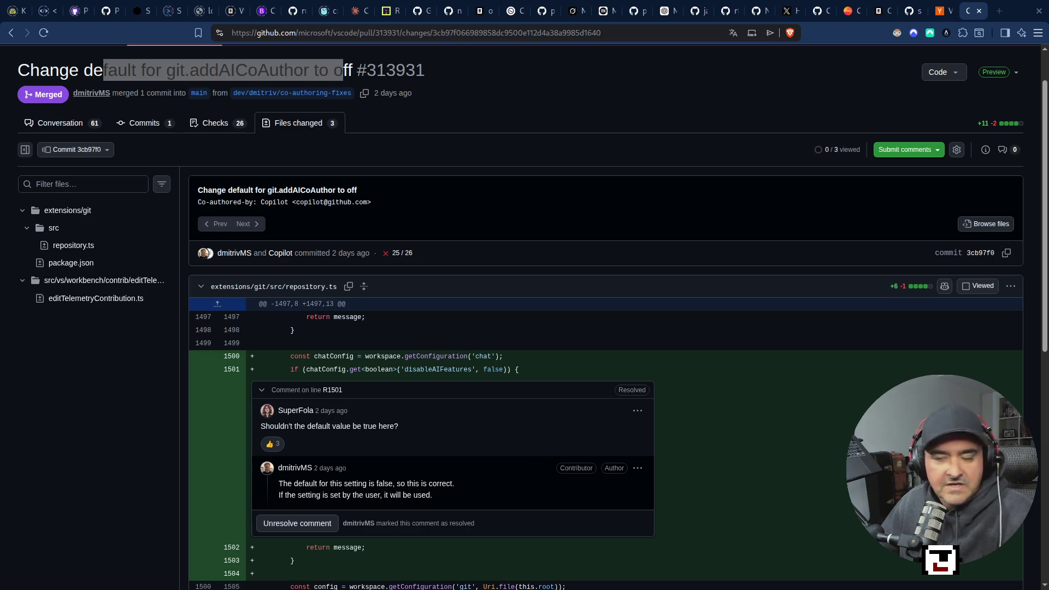
click(942, 11)
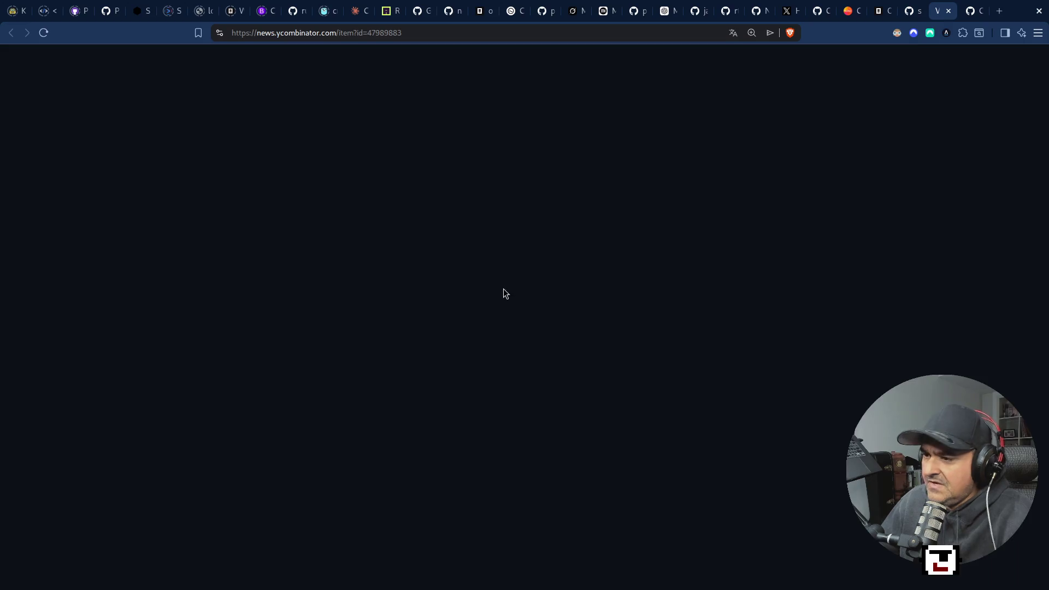
key(ctrl+f)
text(sc)
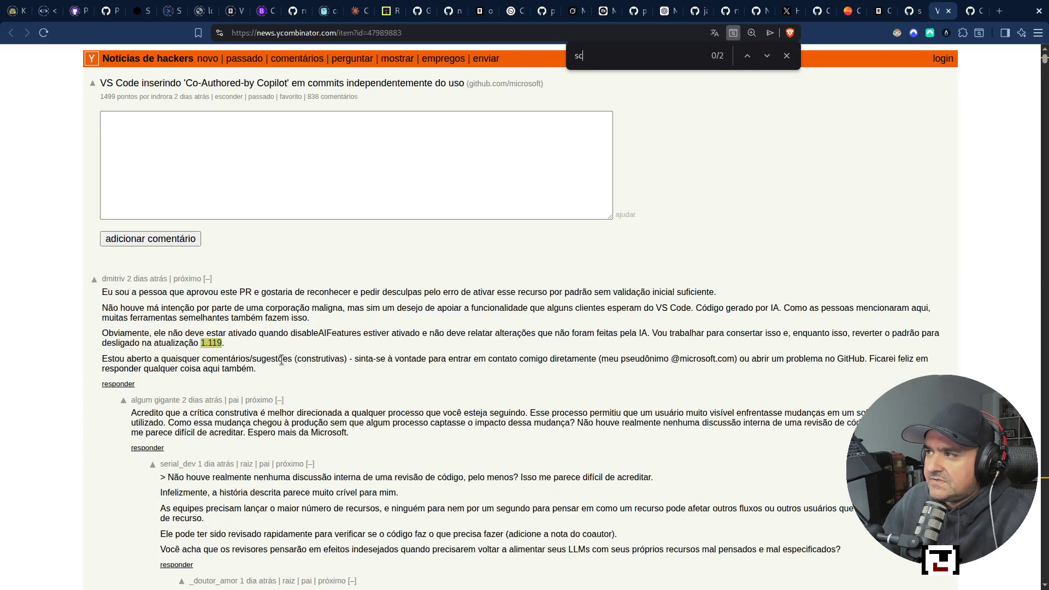
text(arr)
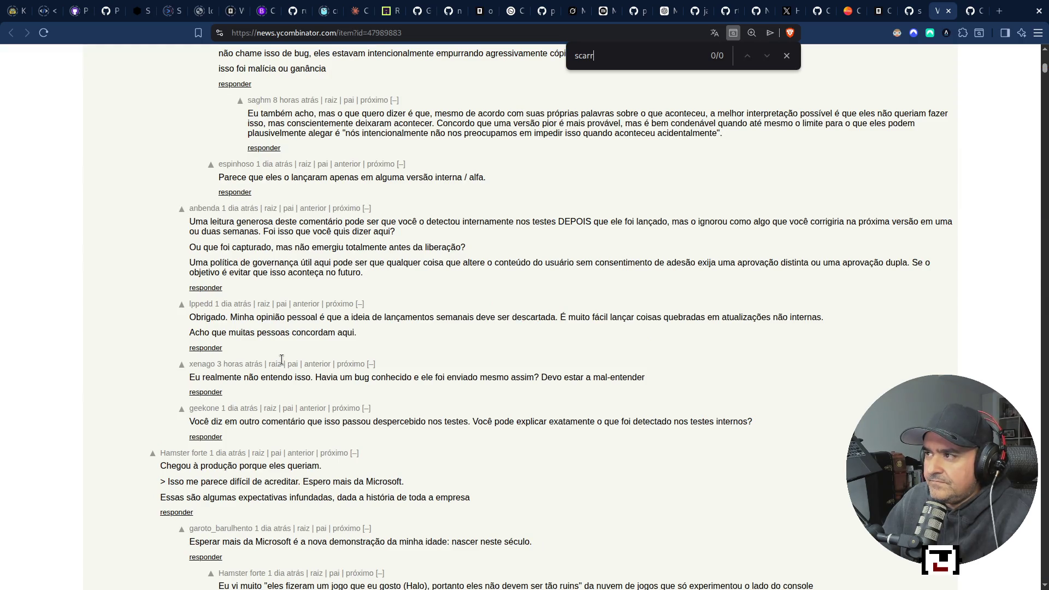
key(BackSpace)
text(bu)
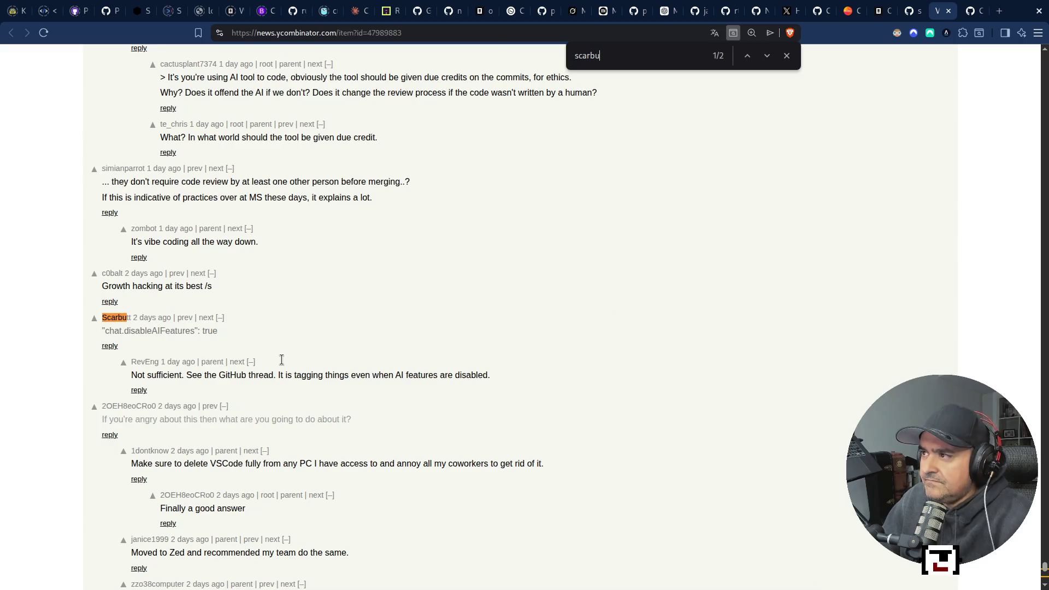
text(tt)
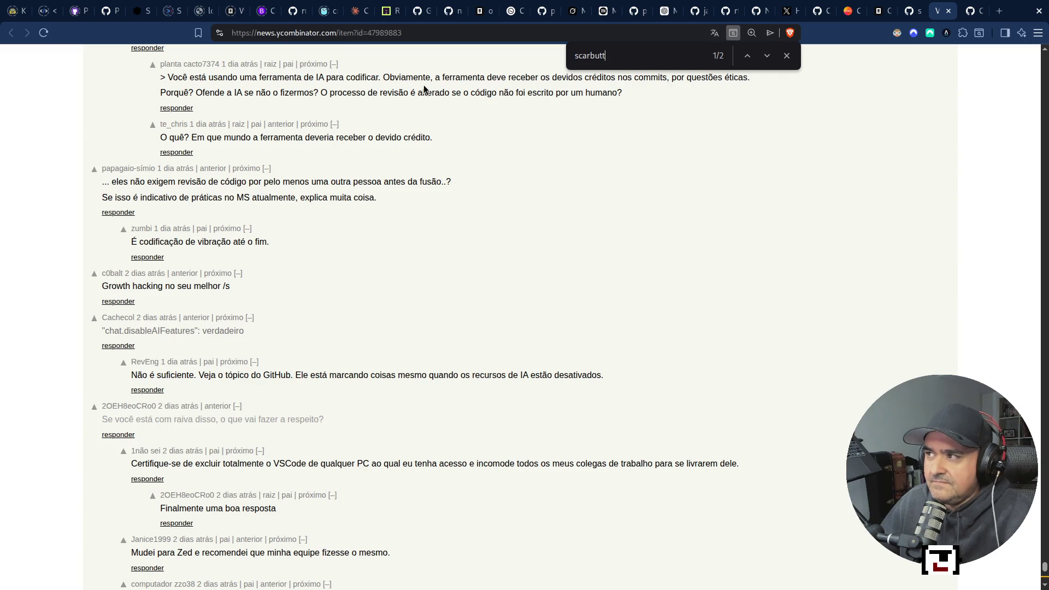
click(768, 56)
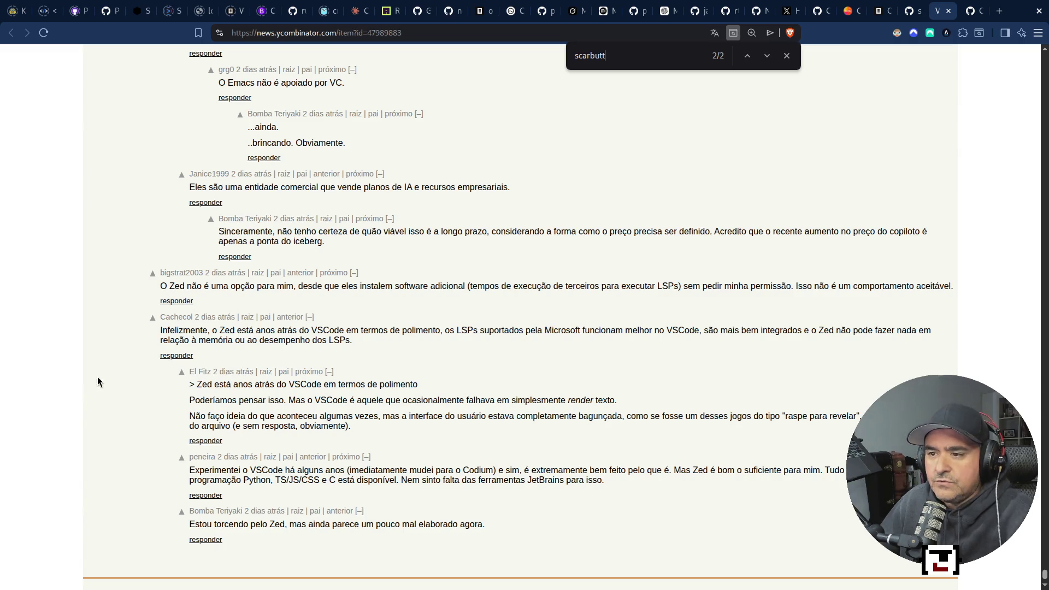
Step: Switch the page translation from Portuguese back to the original English
scroll(221, 328, up, 5)
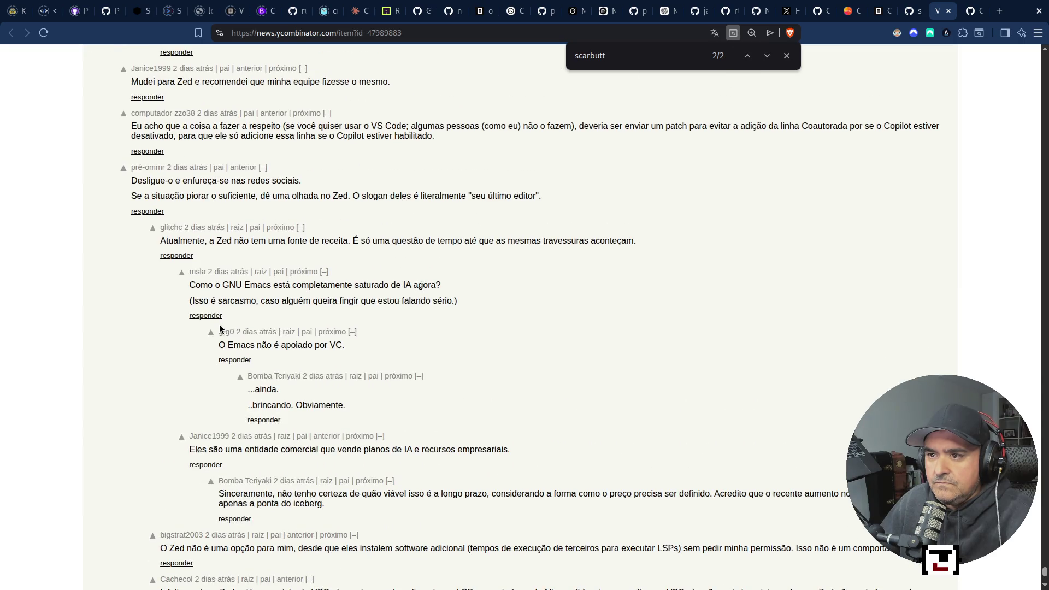
scroll(220, 326, up, 20)
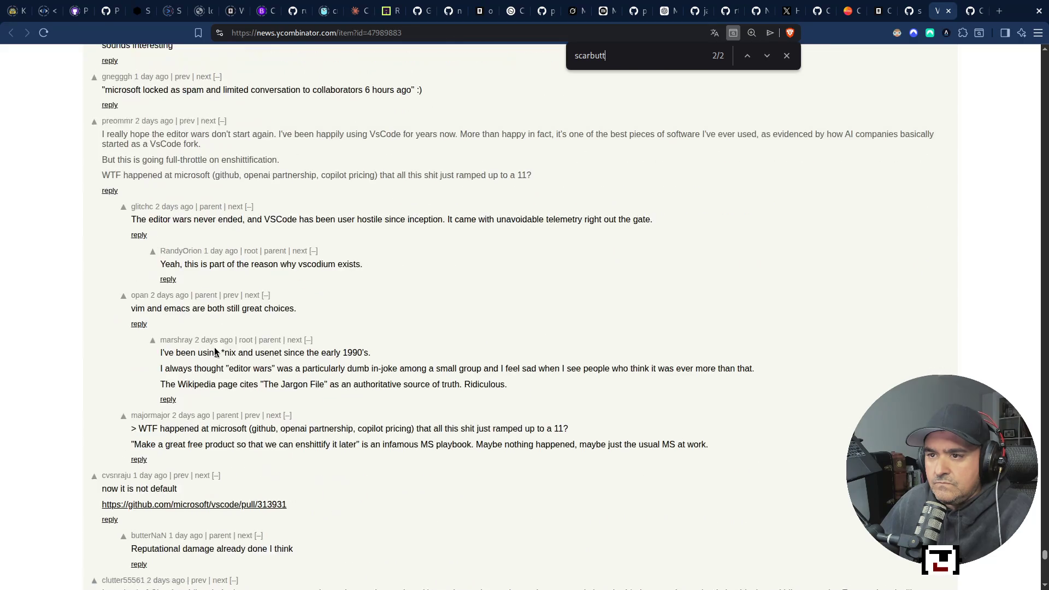
scroll(214, 352, up, 15)
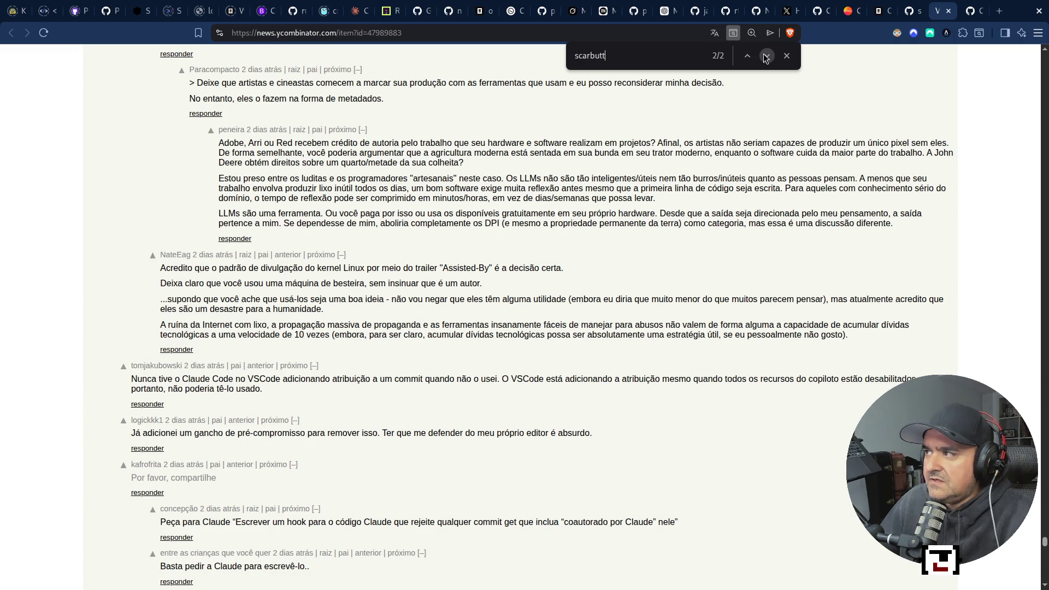
click(714, 33)
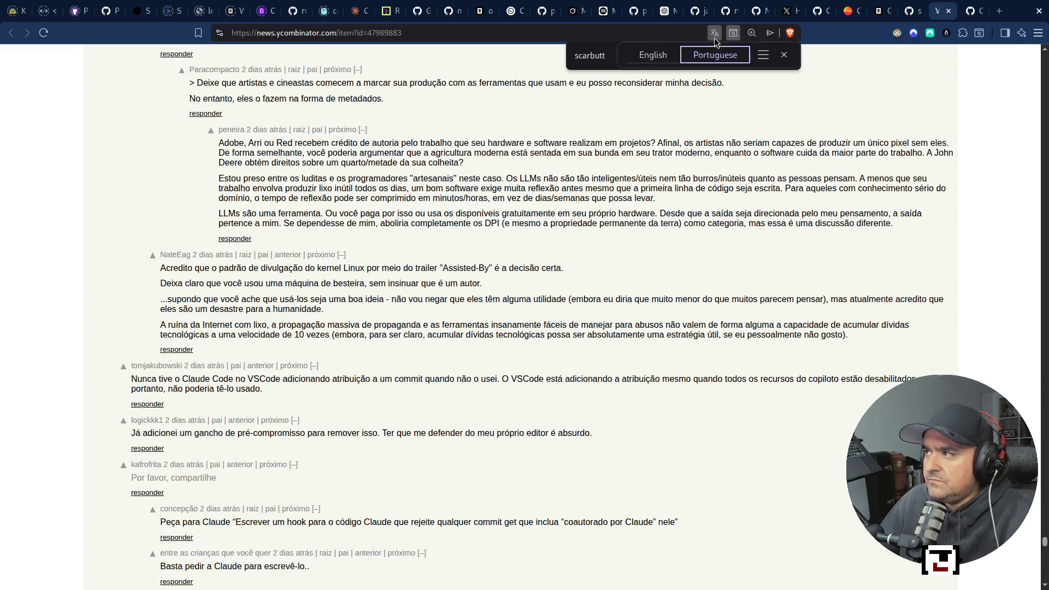
click(665, 57)
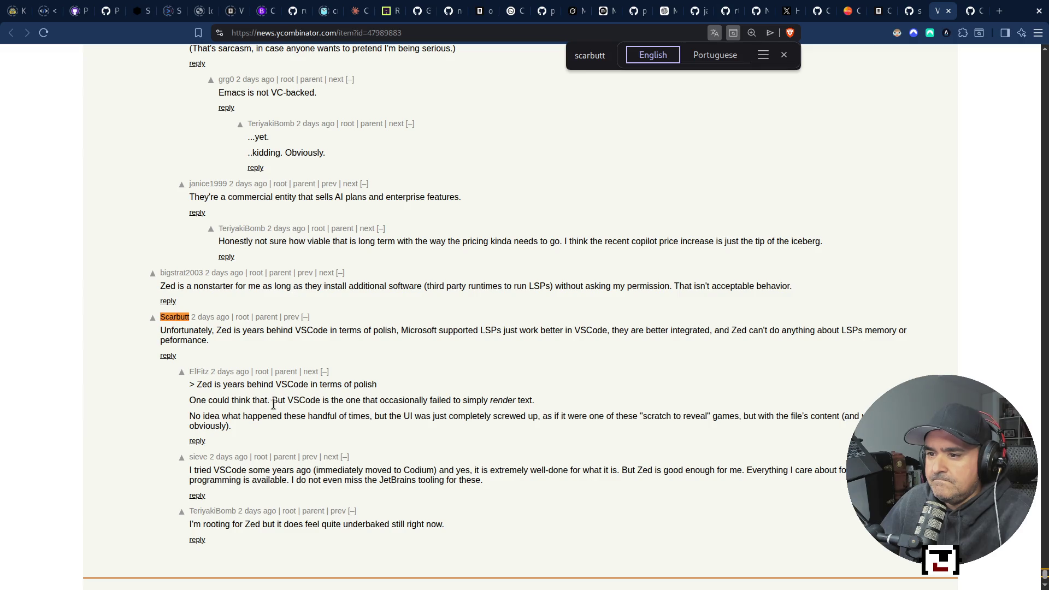
click(785, 56)
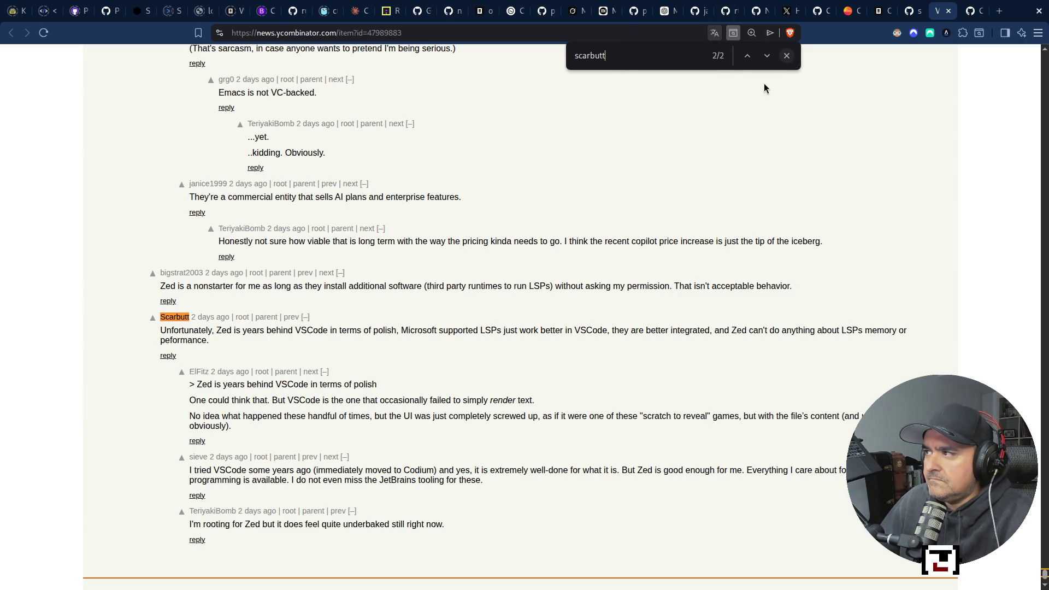
Step: Jump to match 1/2 and highlight the chat.disableAIFeatures suggestion and its 'not sufficient' reply
click(763, 57)
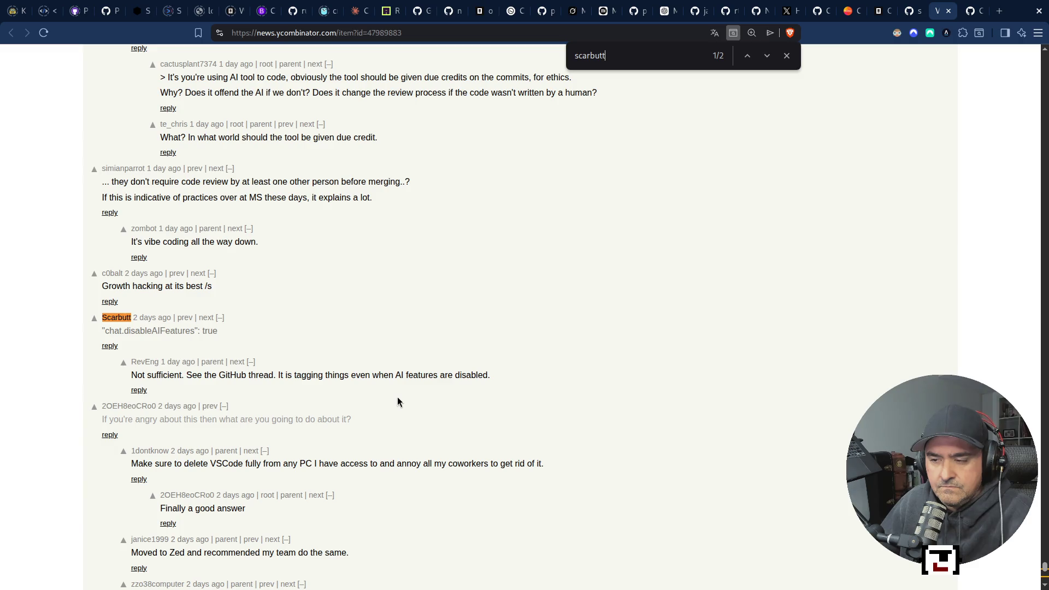
drag(278, 375, 519, 383)
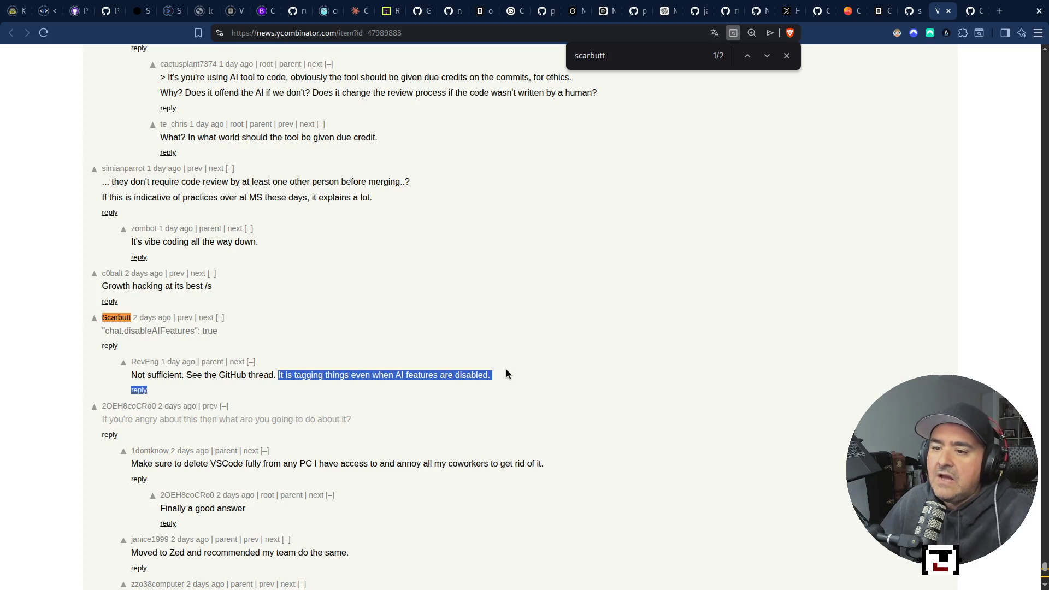
click(351, 394)
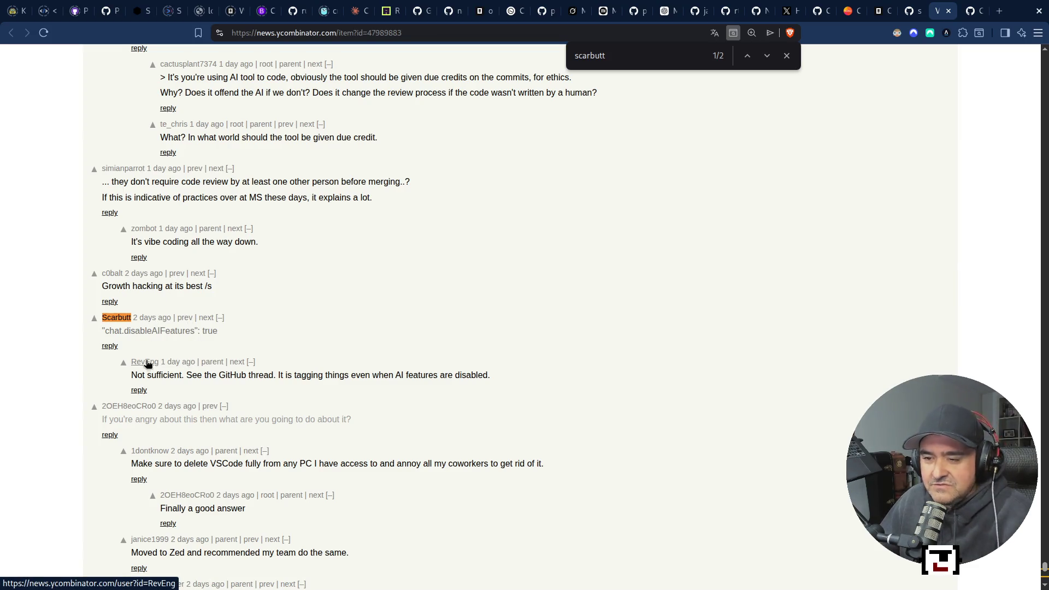
double_click(155, 331)
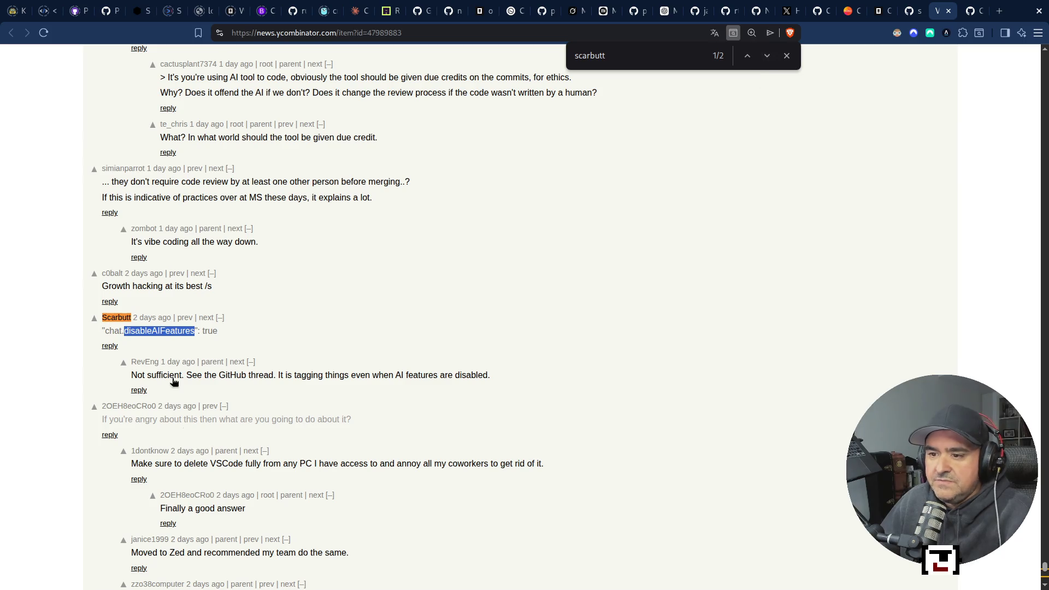
Step: Jump to match 2/2, the comment on Zed trailing VSCode in polish, and skim its replies
click(767, 55)
scroll(279, 434, down, 1)
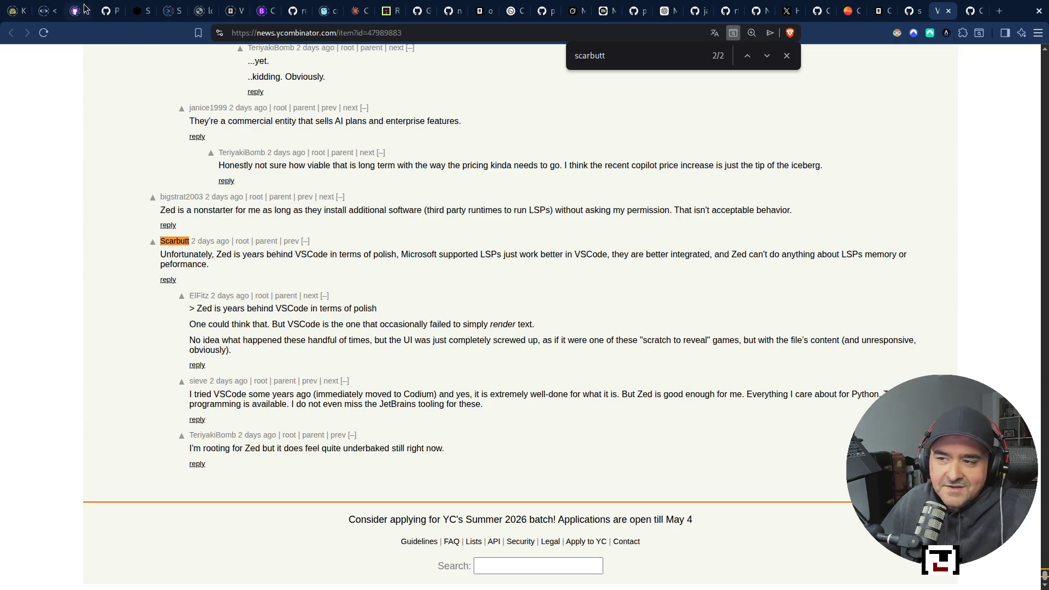
scroll(169, 318, up, 3)
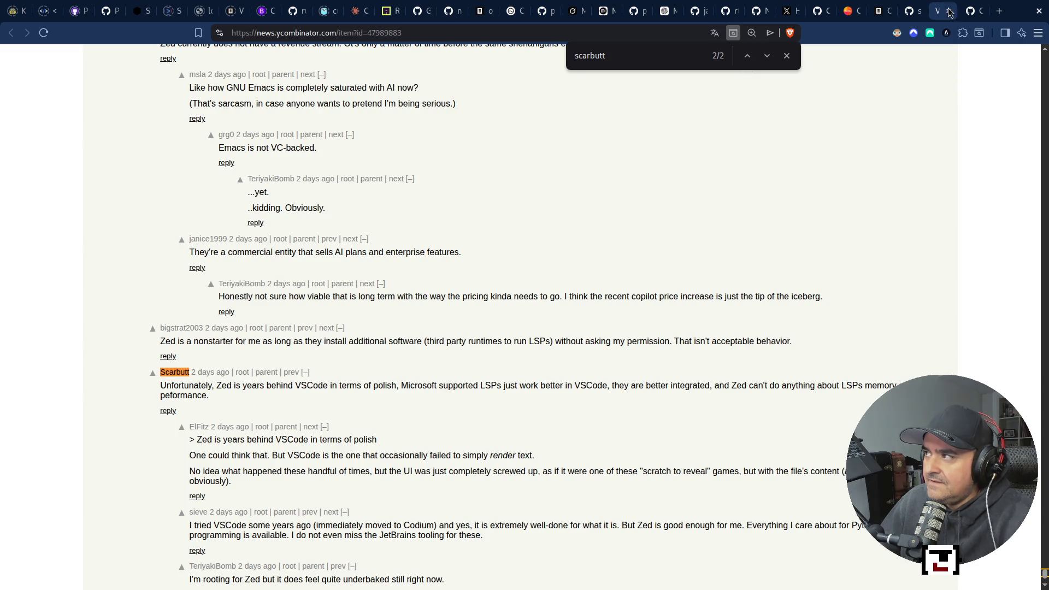
Step: Return to PR #313931's Files changed diff, scroll it, and search the page text
click(974, 12)
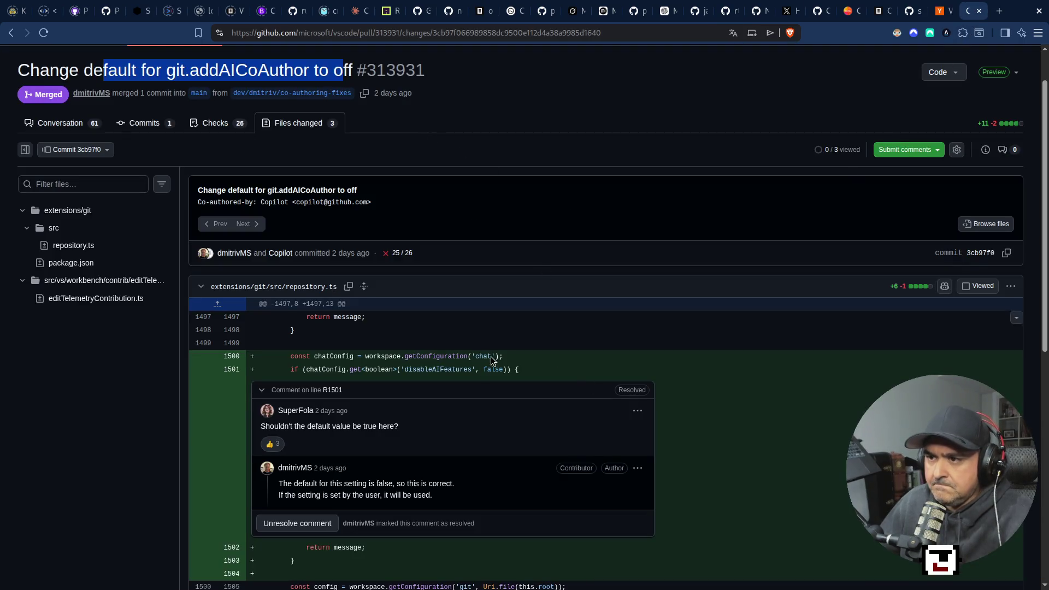
scroll(457, 388, down, 6)
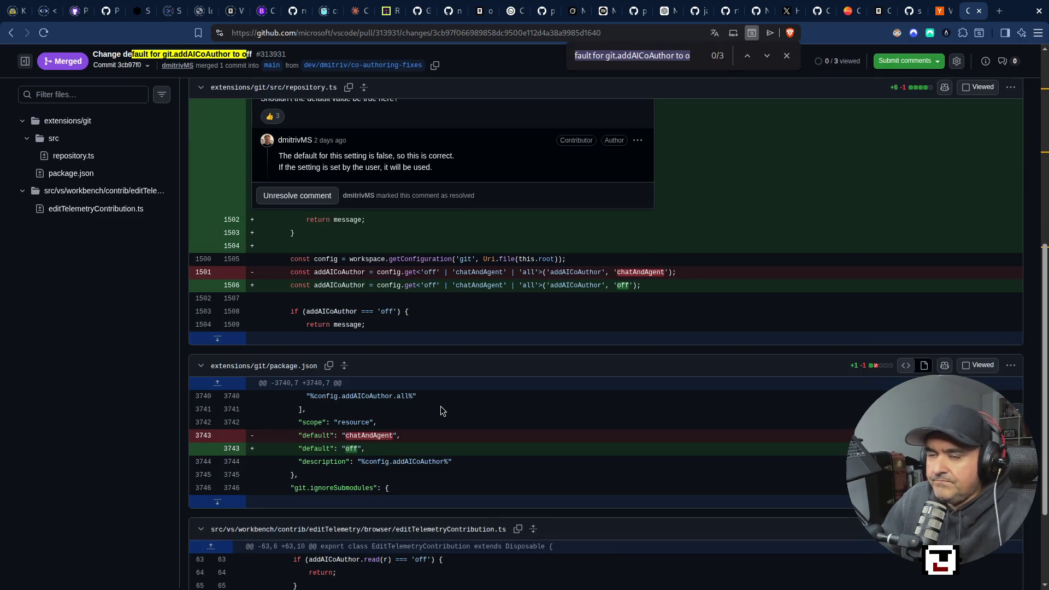
text(scar)
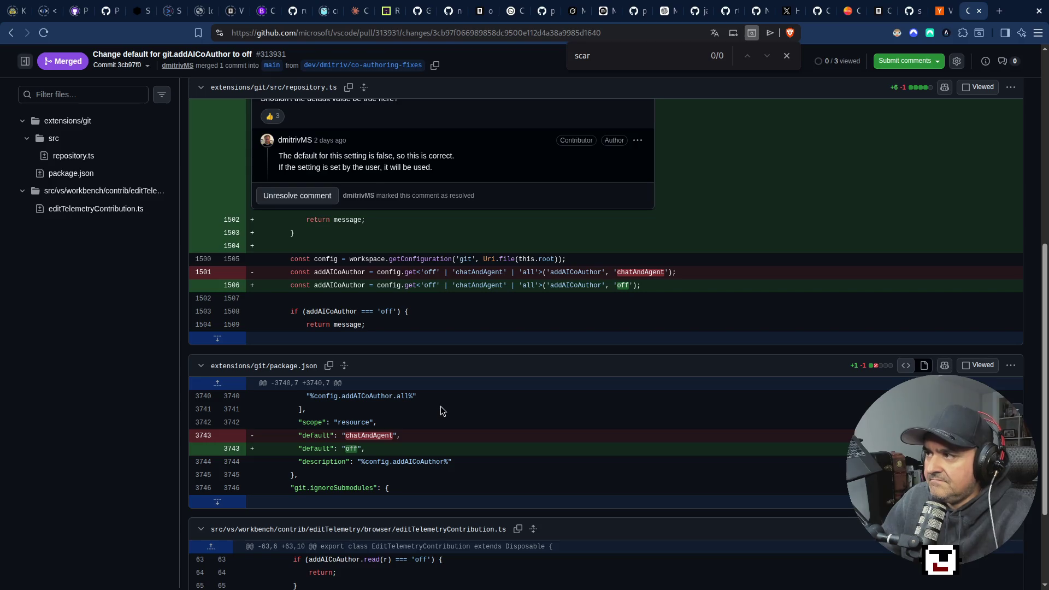
key(BackSpace)
key(BackSpace)
key(BackSpace)
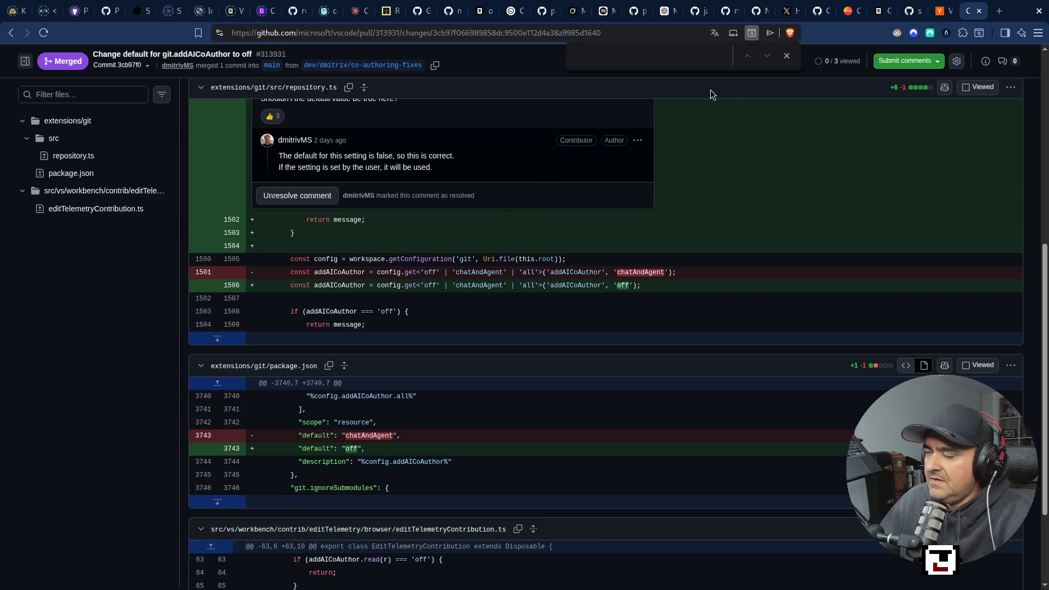
text(gb)
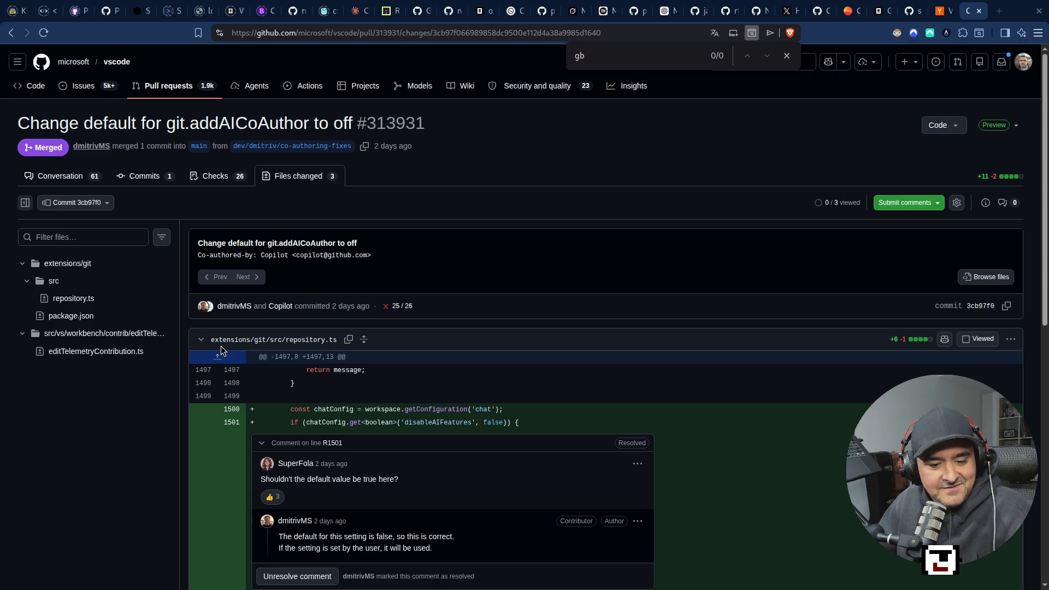
Step: Switch to the workspace with the YouTube Studio and Twitch live chats
key(super+2)
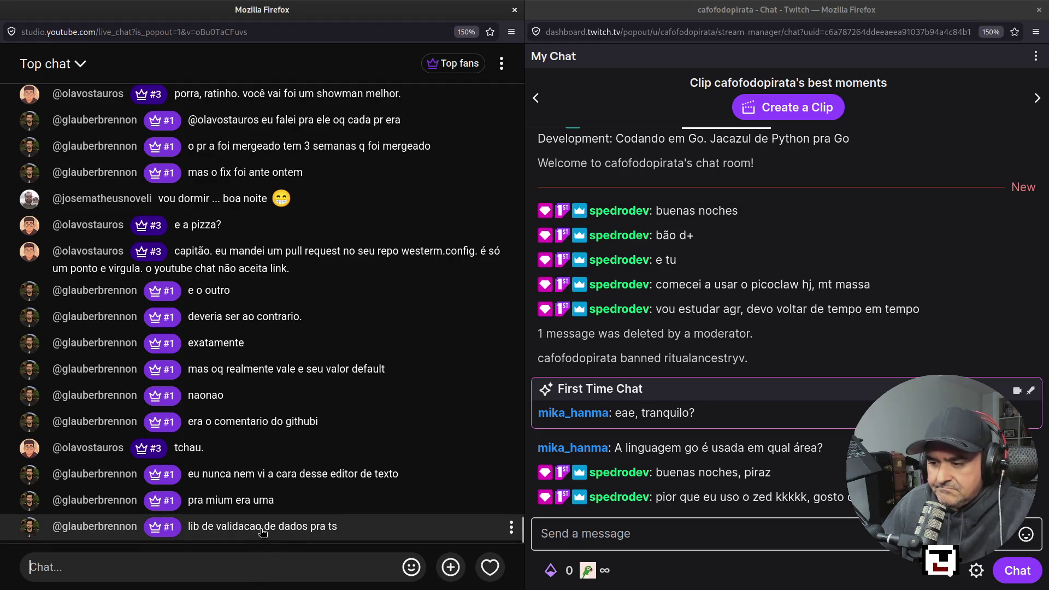
Step: Focus the YouTube chat input, then return to PR #313931's repository.ts diff
click(278, 573)
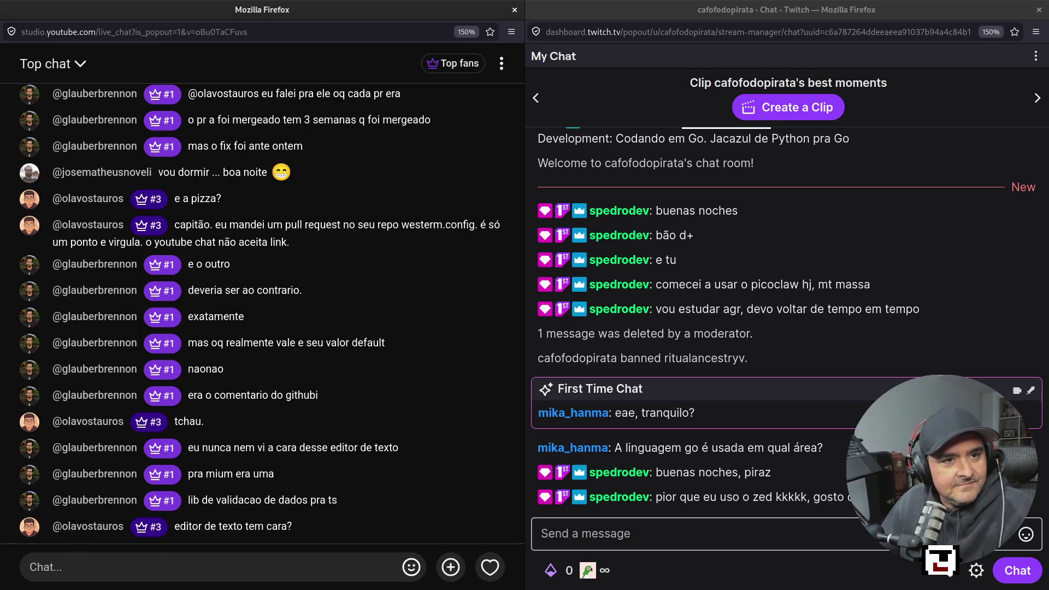
key(super+1)
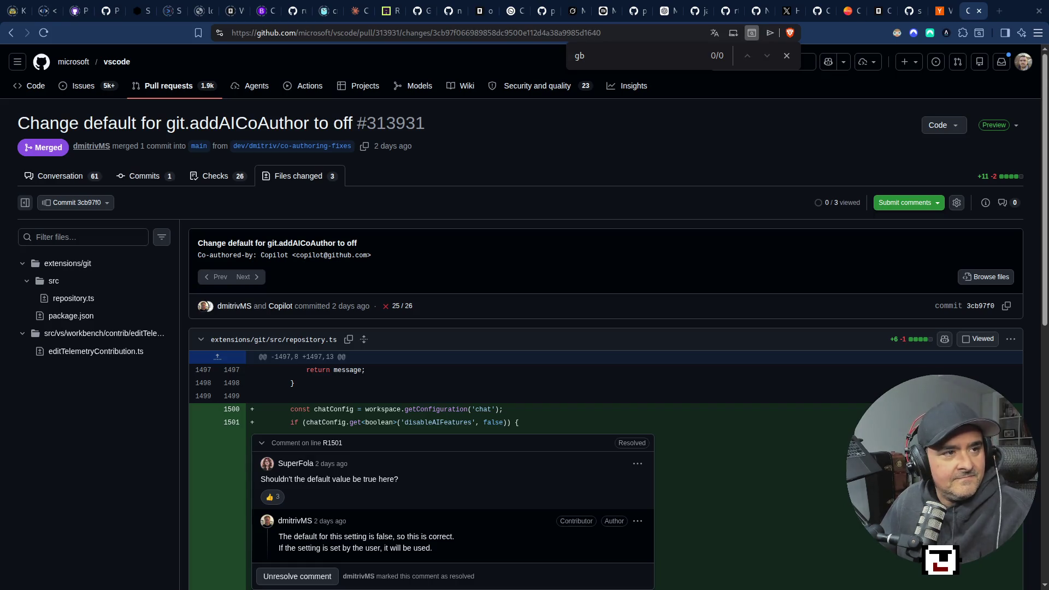